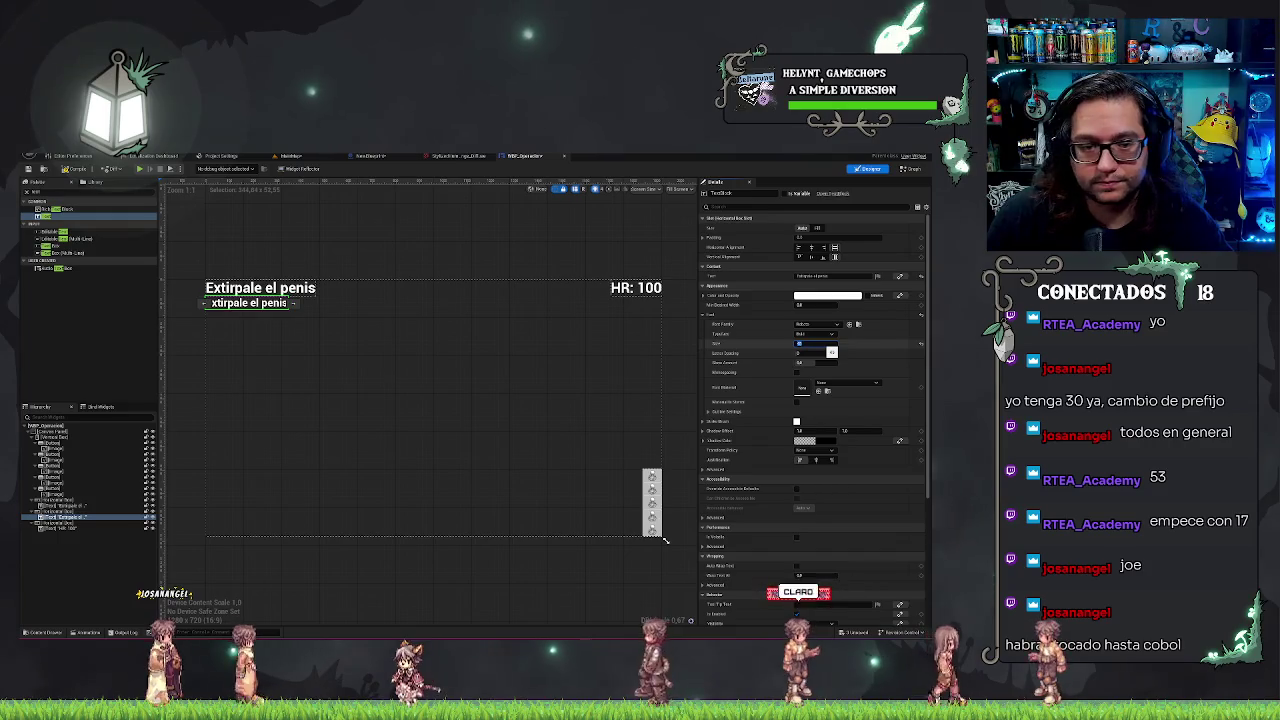
- Duplicate the lower text line into four copies and wrap them in a Vertical Box
click(70, 518)
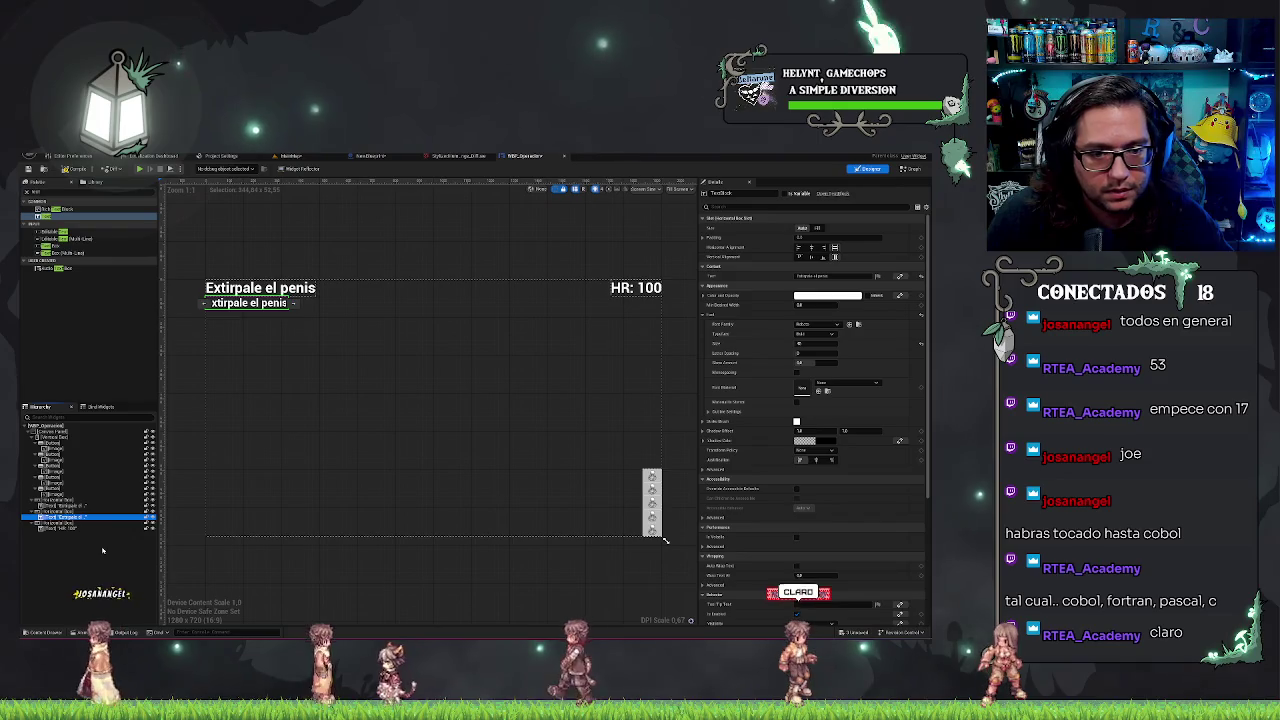
key(ctrl+d)
key(ctrl+d)
key(ctrl+d)
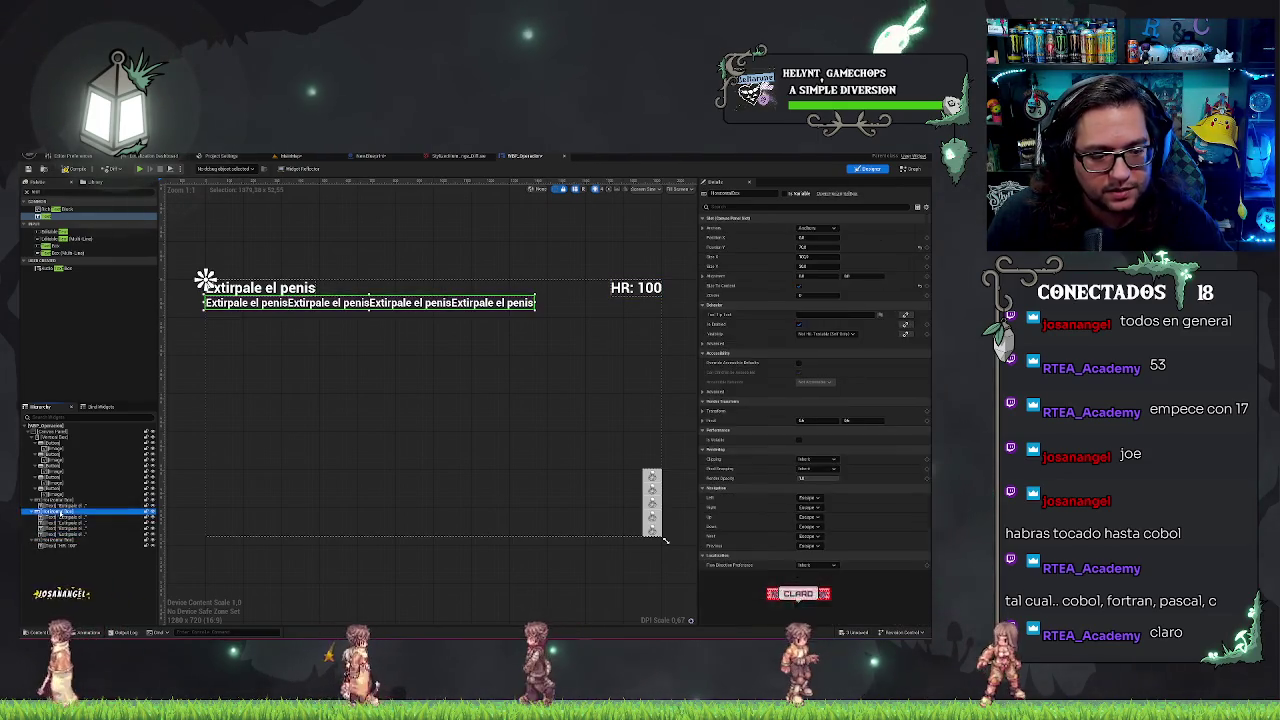
right_click(66, 513)
mouse_move(115, 595)
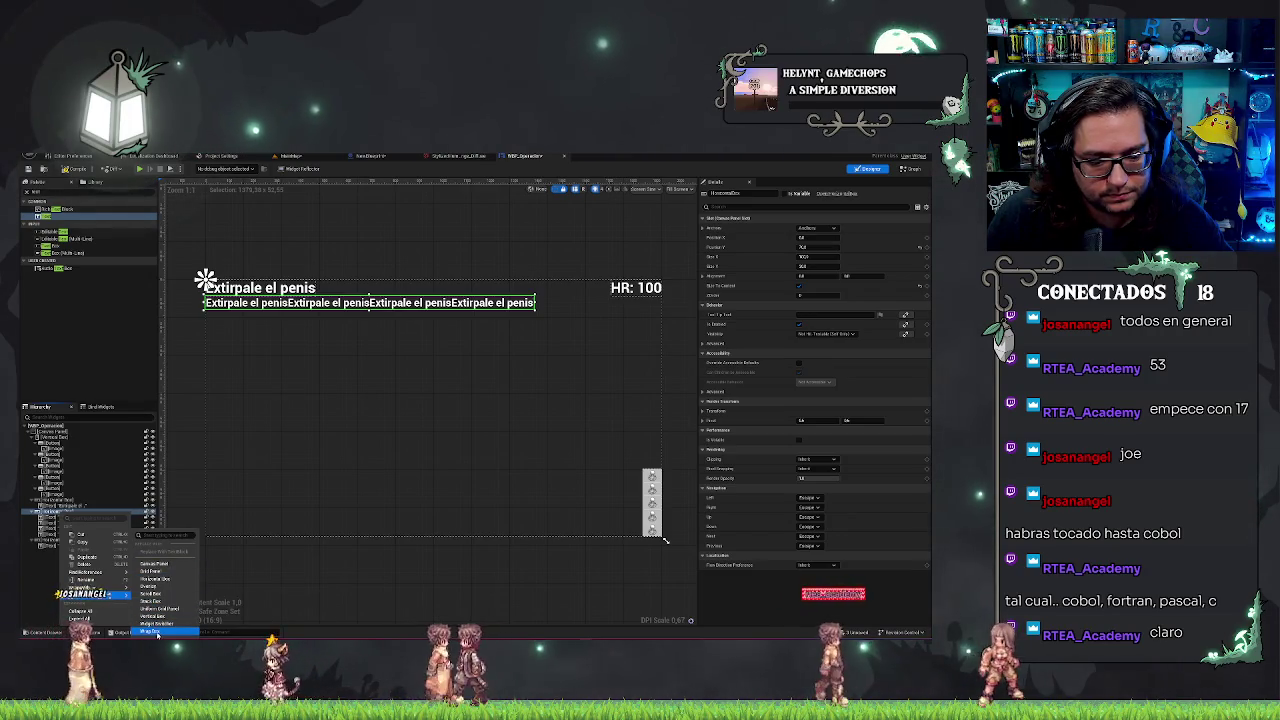
click(150, 623)
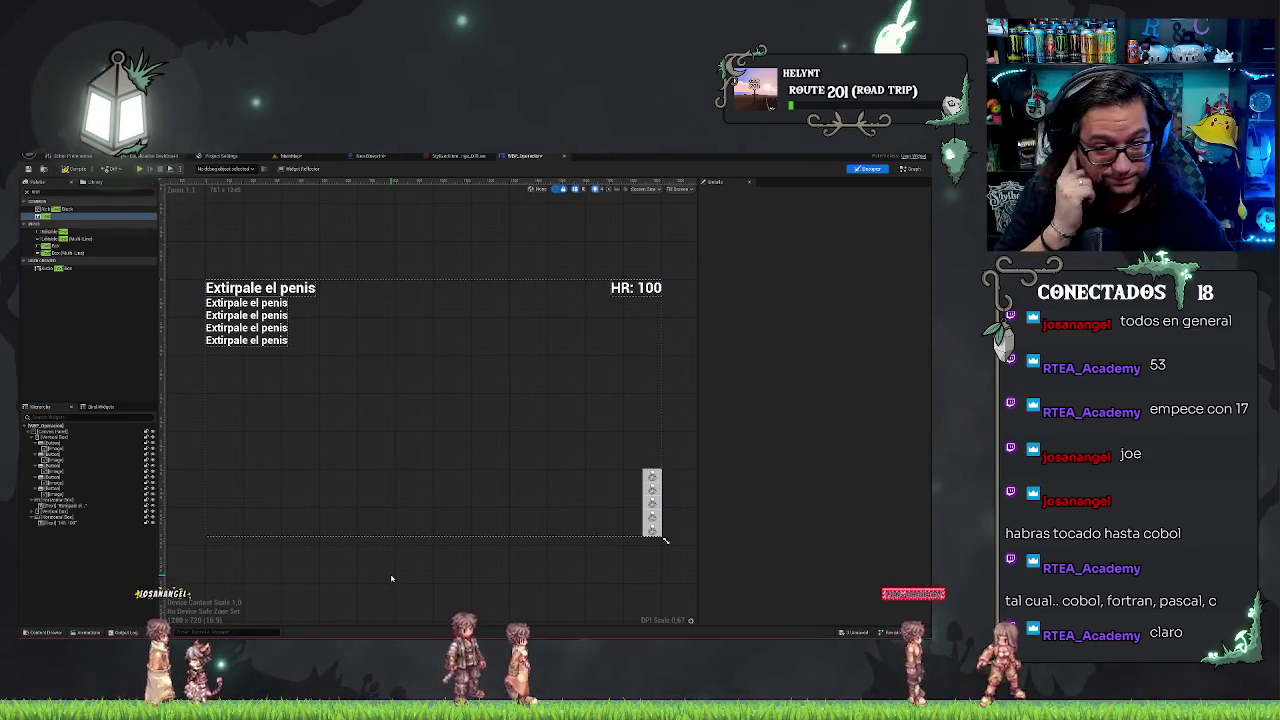
- Select the Canvas Panel, then switch to the annotated lung layout sketch
click(257, 317)
click(206, 369)
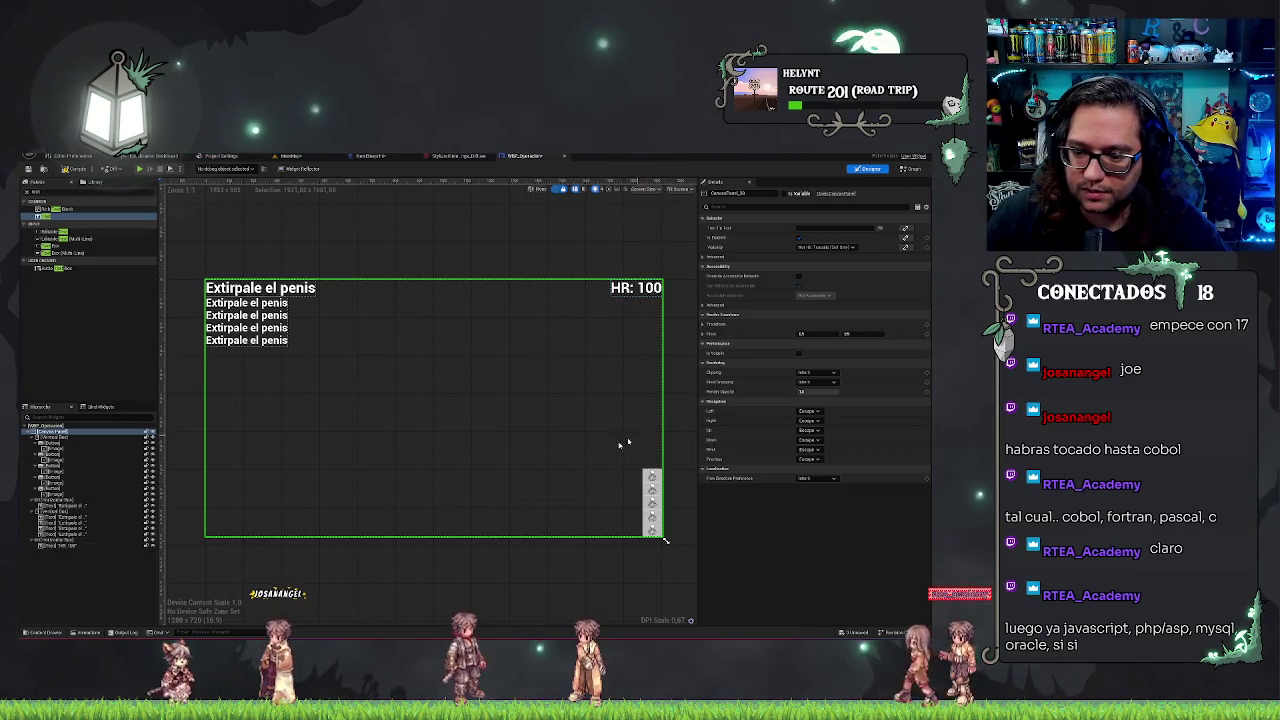
key(alt+Tab)
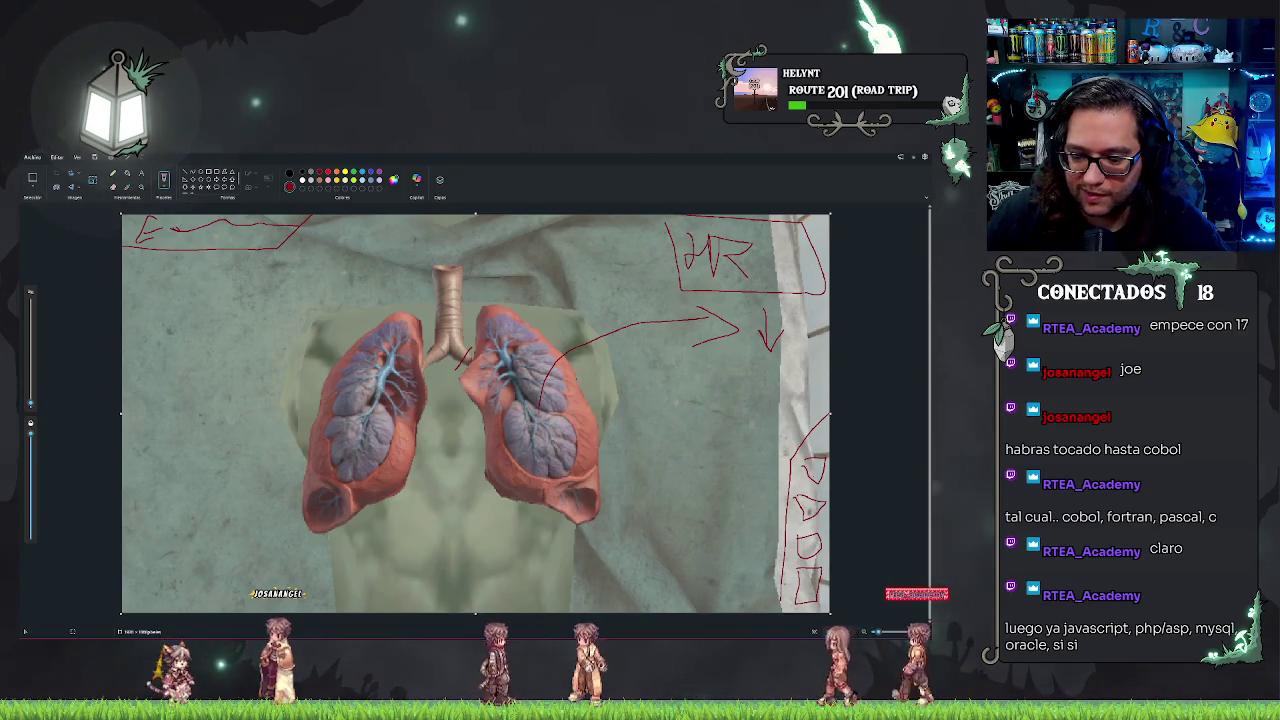
key(alt+Tab)
click(504, 579)
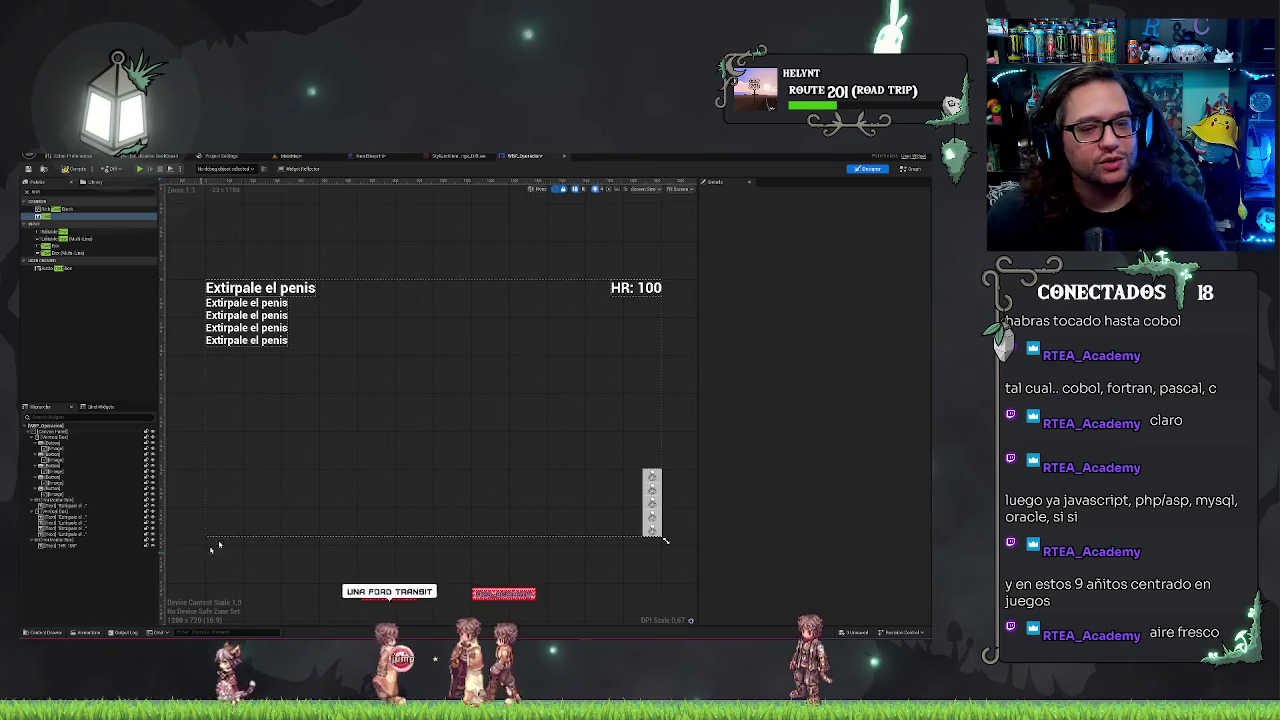
- Cancel the pending autosave notification to postpone it
drag(402, 247, 588, 254)
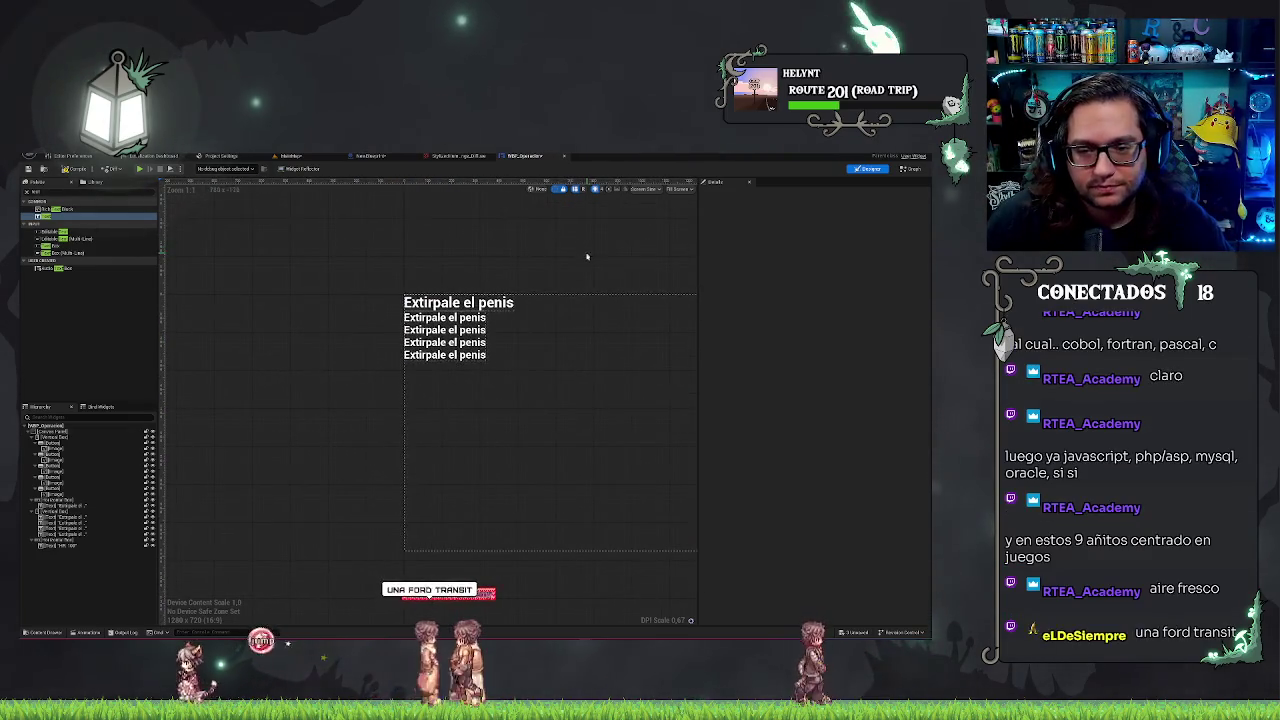
mouse_move(552, 484)
mouse_down()
mouse_move(297, 489)
mouse_move(421, 462)
mouse_up()
scroll(297, 510, down, 4)
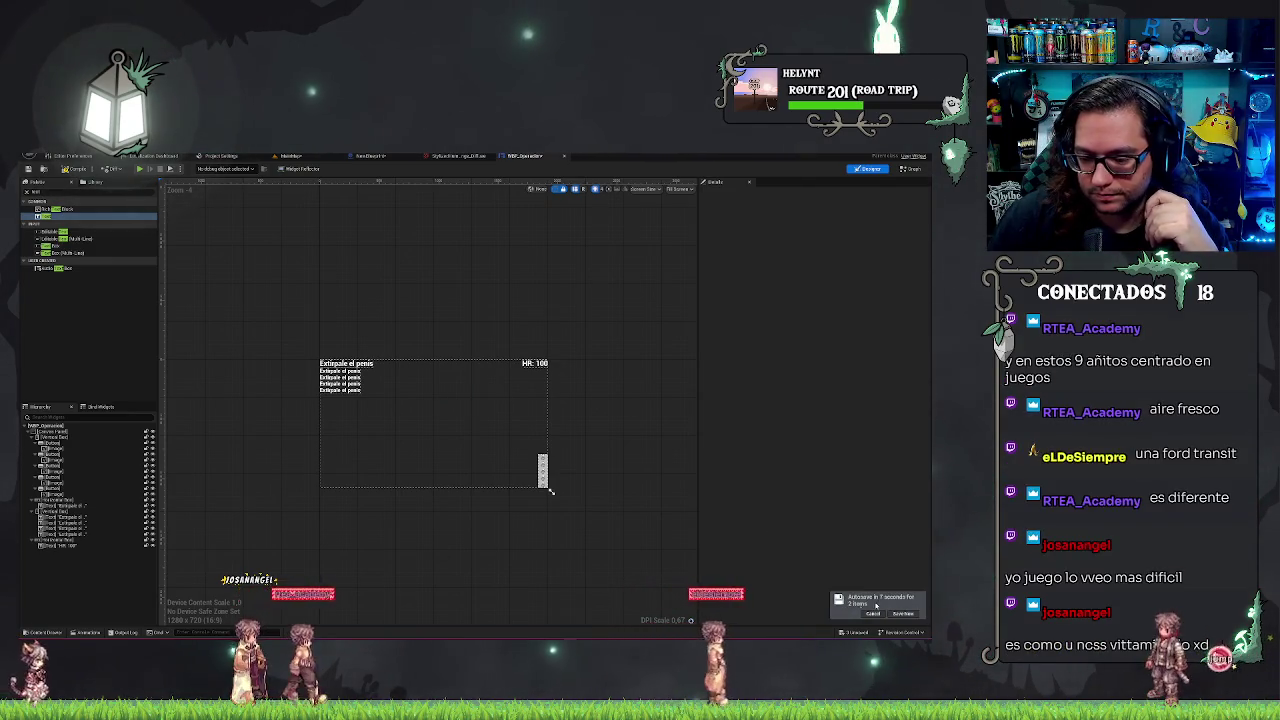
click(873, 613)
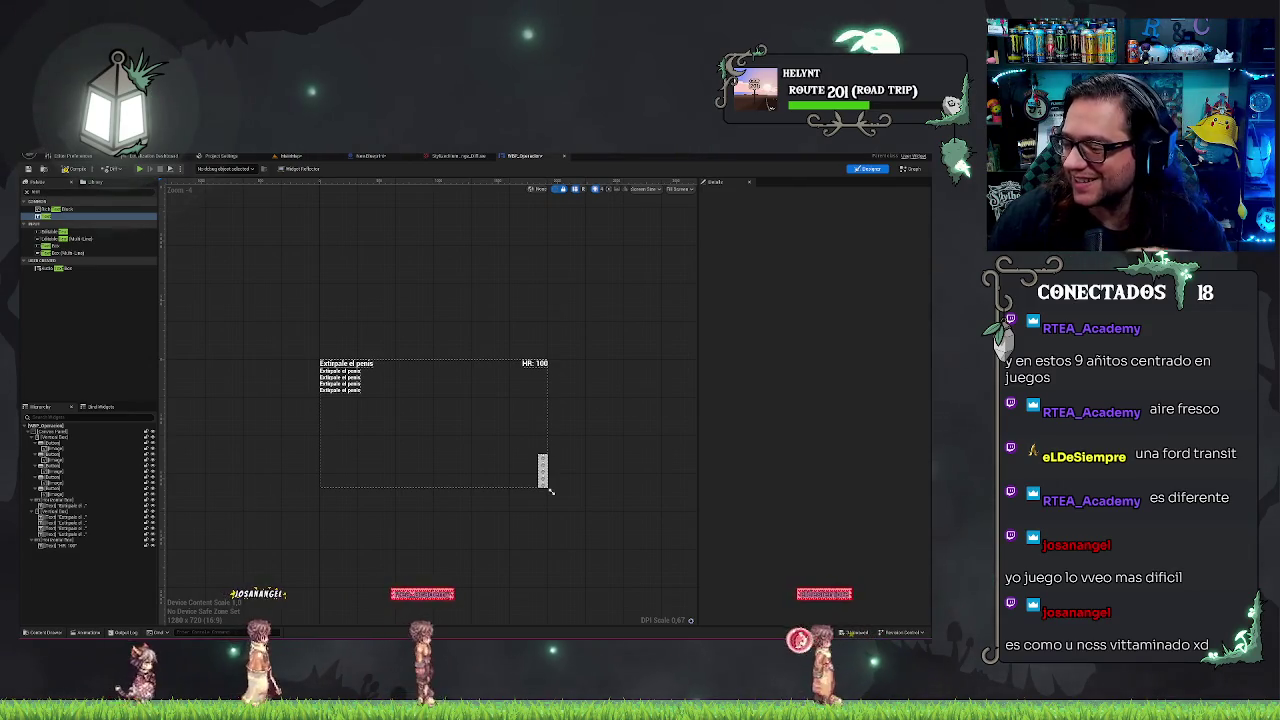
- Switch to the level editor, then bring up the NewBlueprint event graph
mouse_move(585, 634)
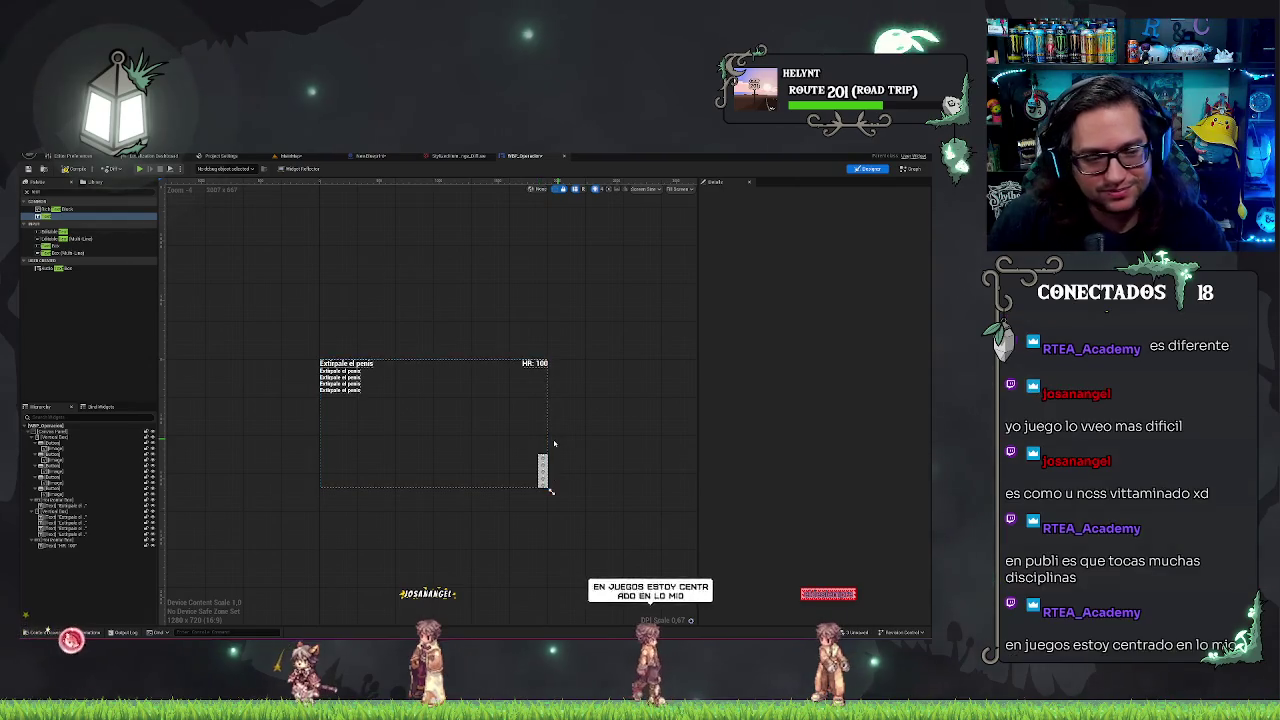
scroll(554, 443, up, 2)
scroll(580, 430, up, 2)
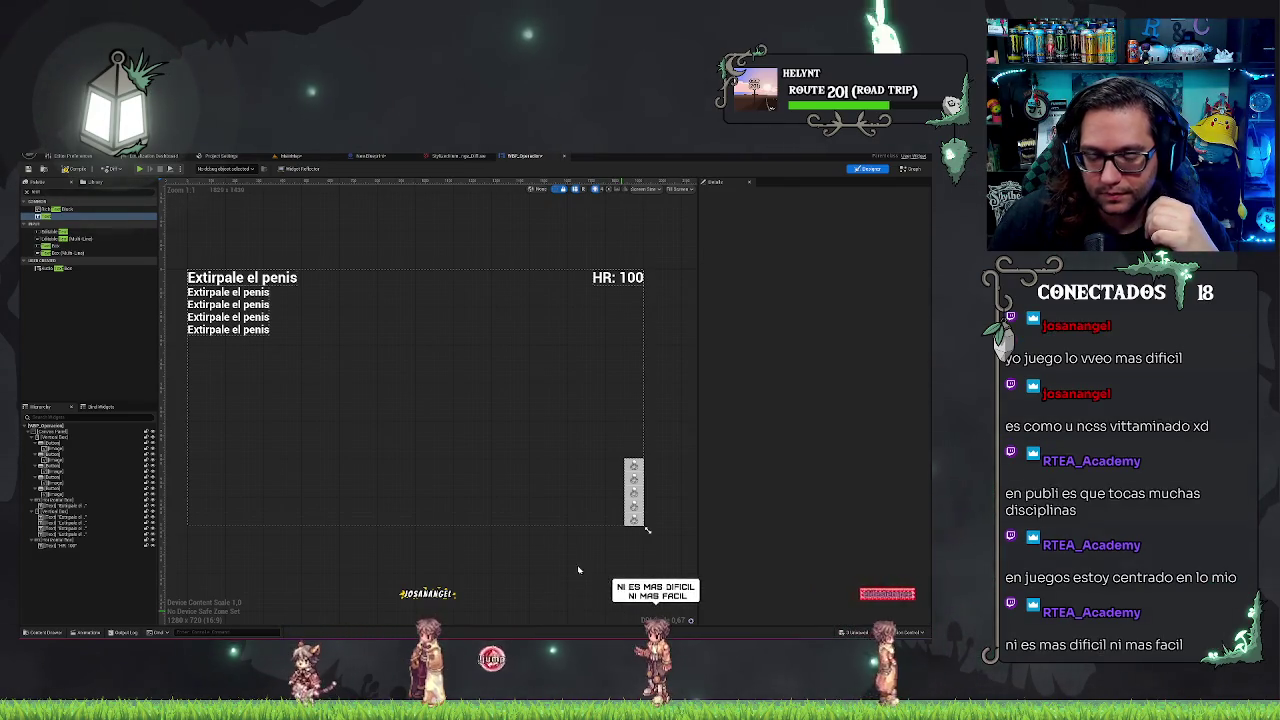
key(alt+Tab)
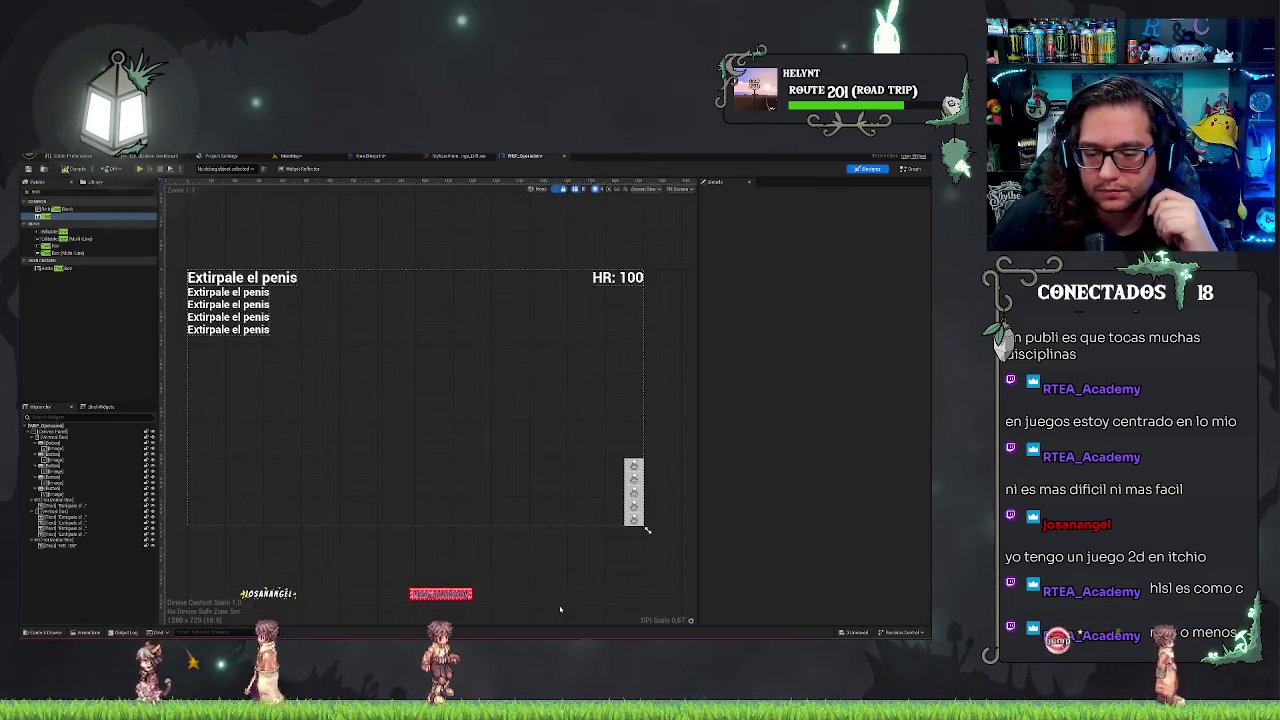
click(548, 608)
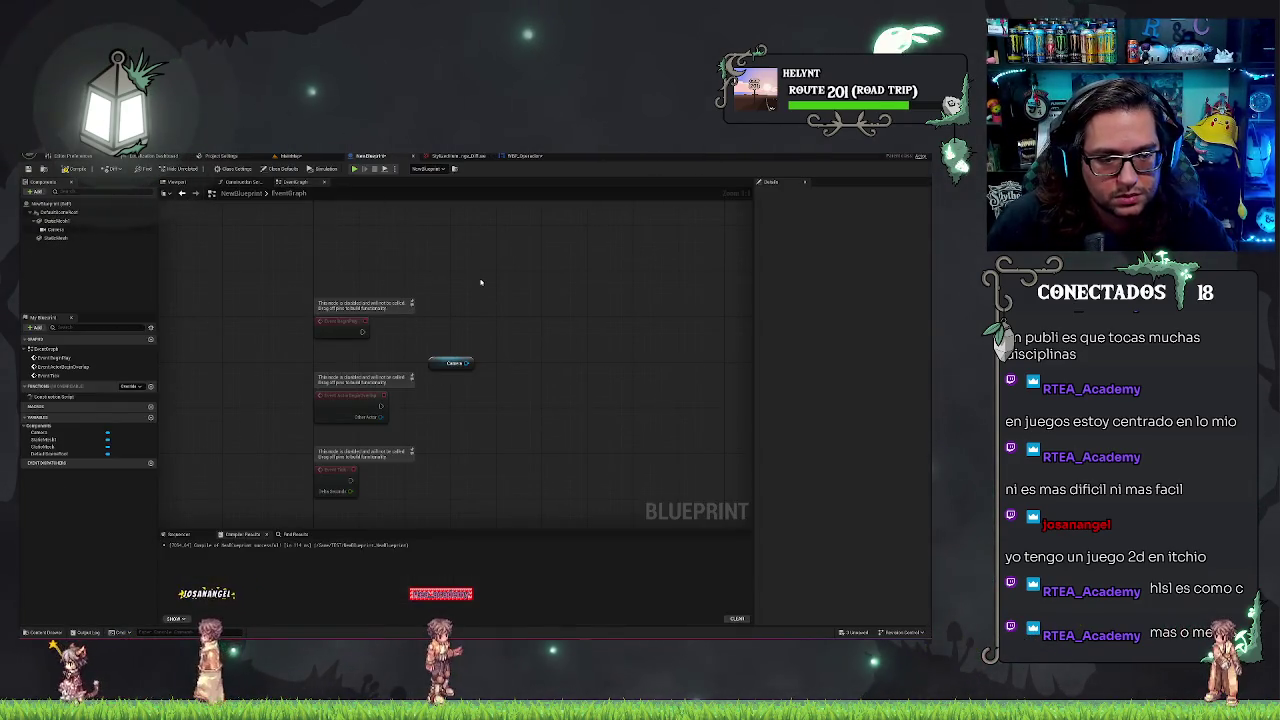
- Add a Get Player Controller node via a 'get pla' search
right_click(506, 400)
text(get pla)
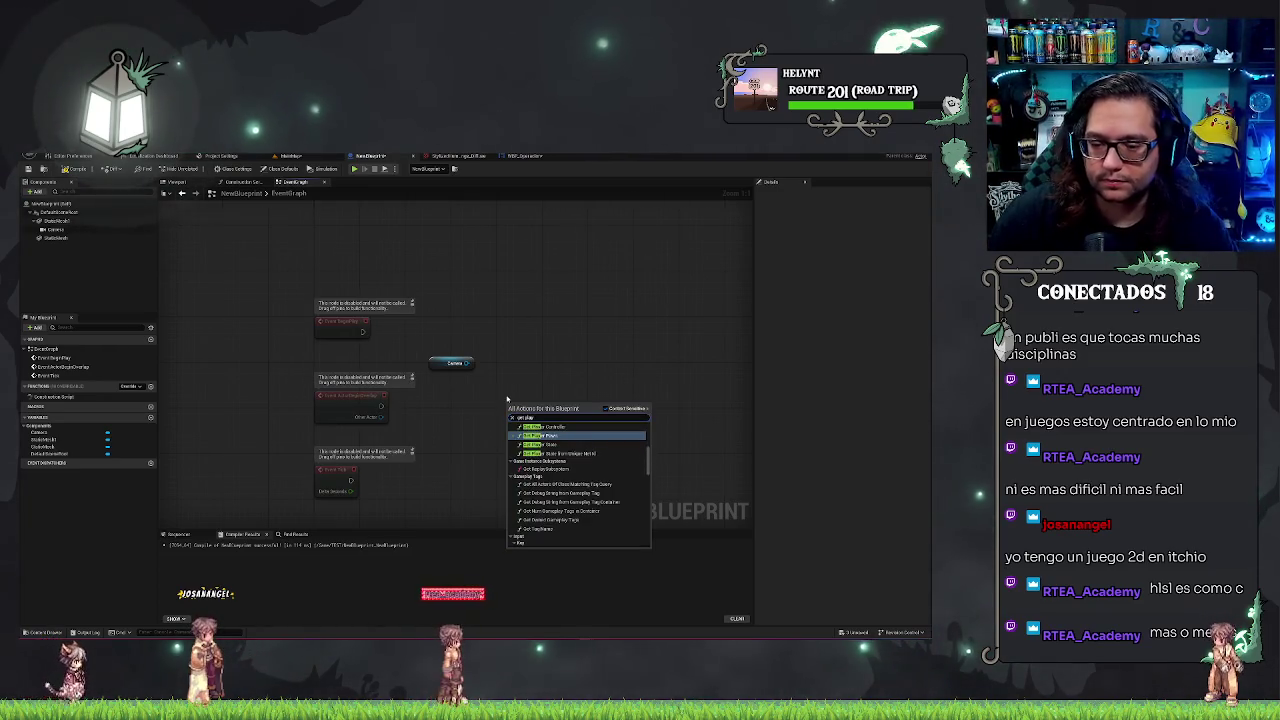
key(Escape)
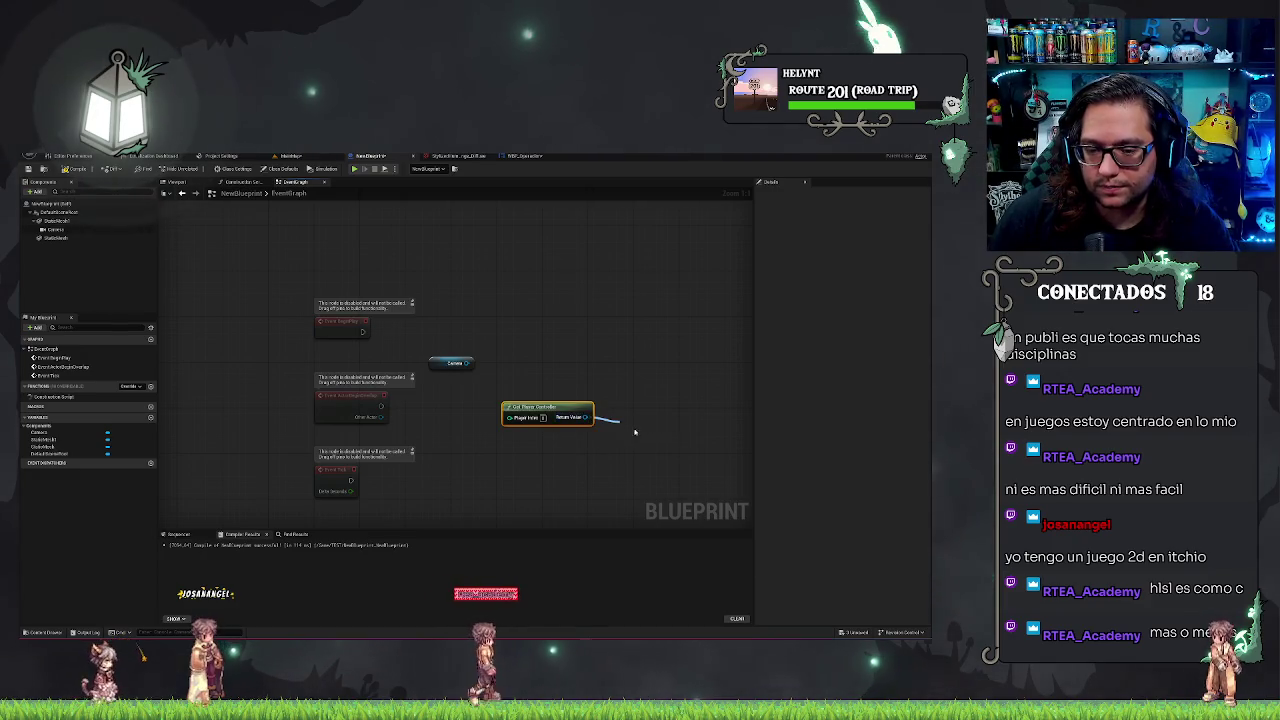
- From the controller's Return Value, add a Set View Target with Blend node
drag(634, 427, 626, 429)
text(camera)
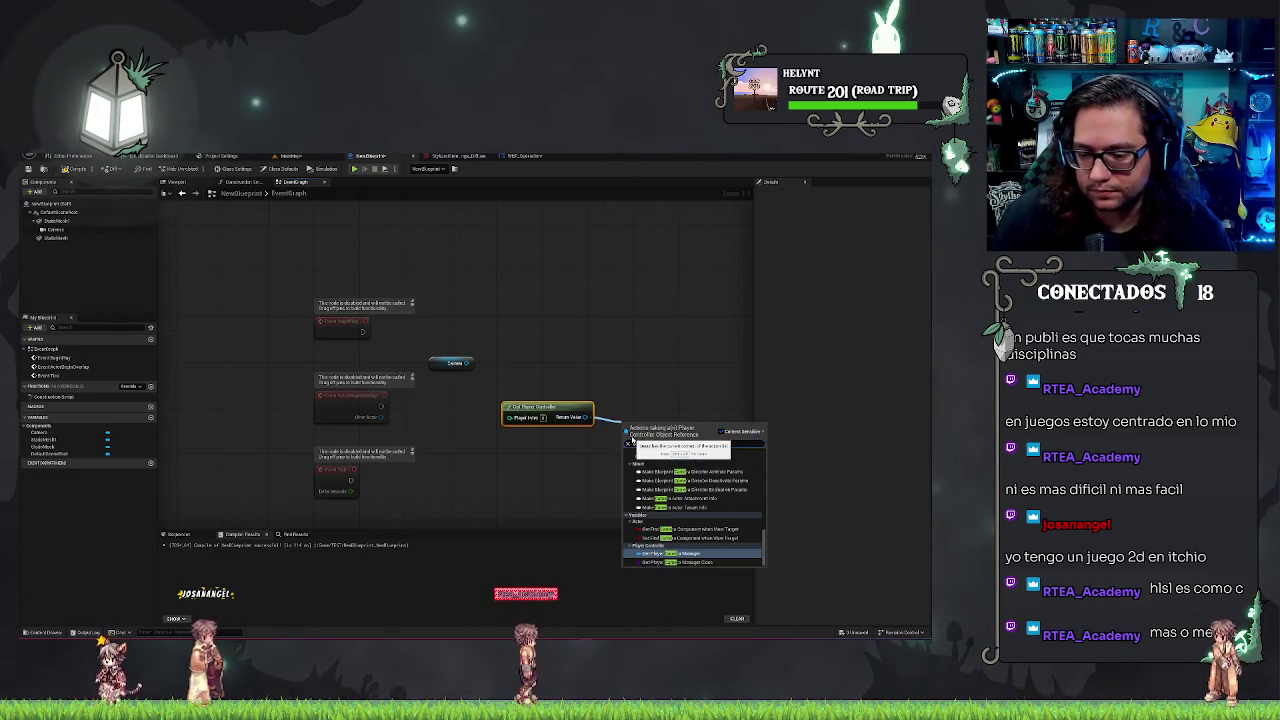
scroll(705, 478, up, 10)
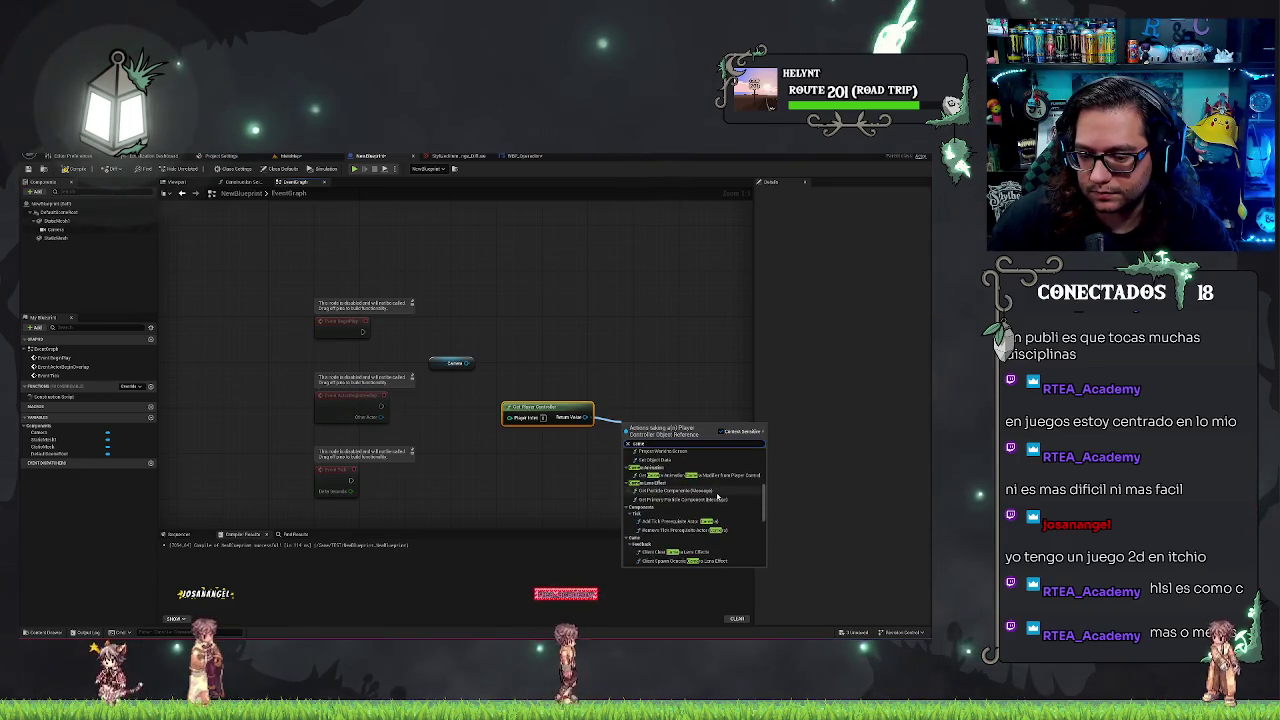
scroll(717, 496, down, 3)
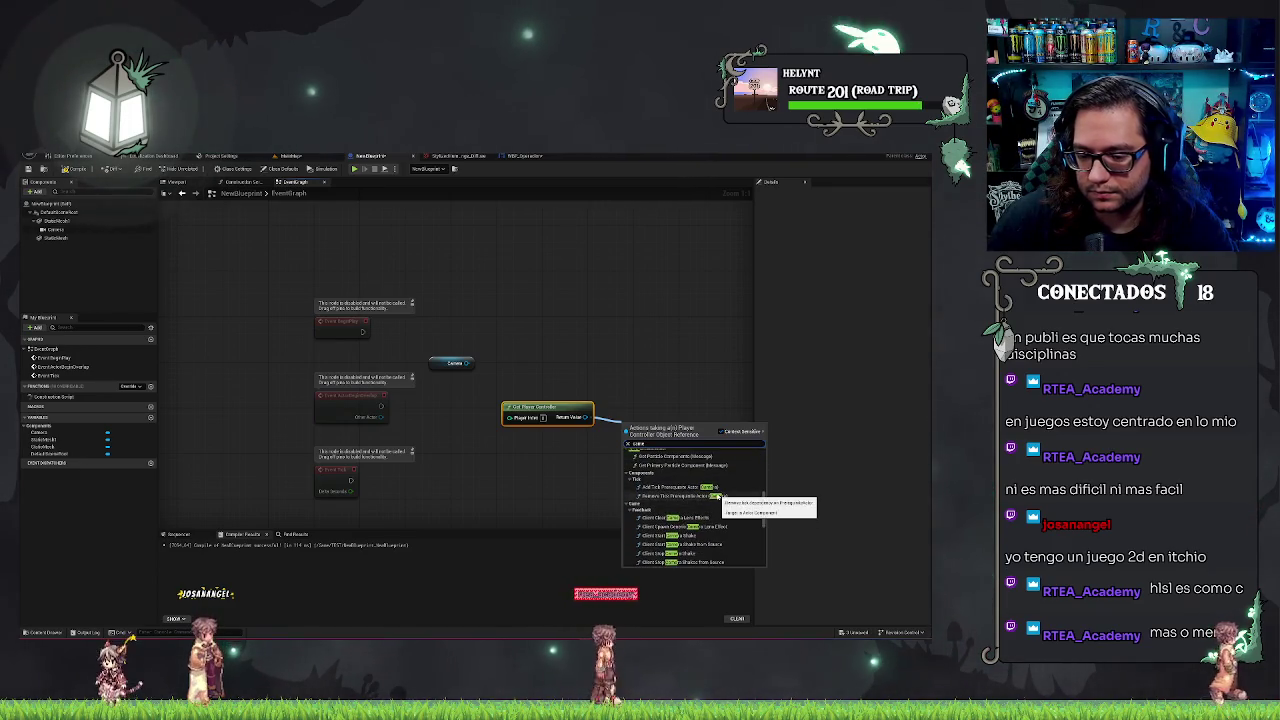
scroll(717, 496, up, 4)
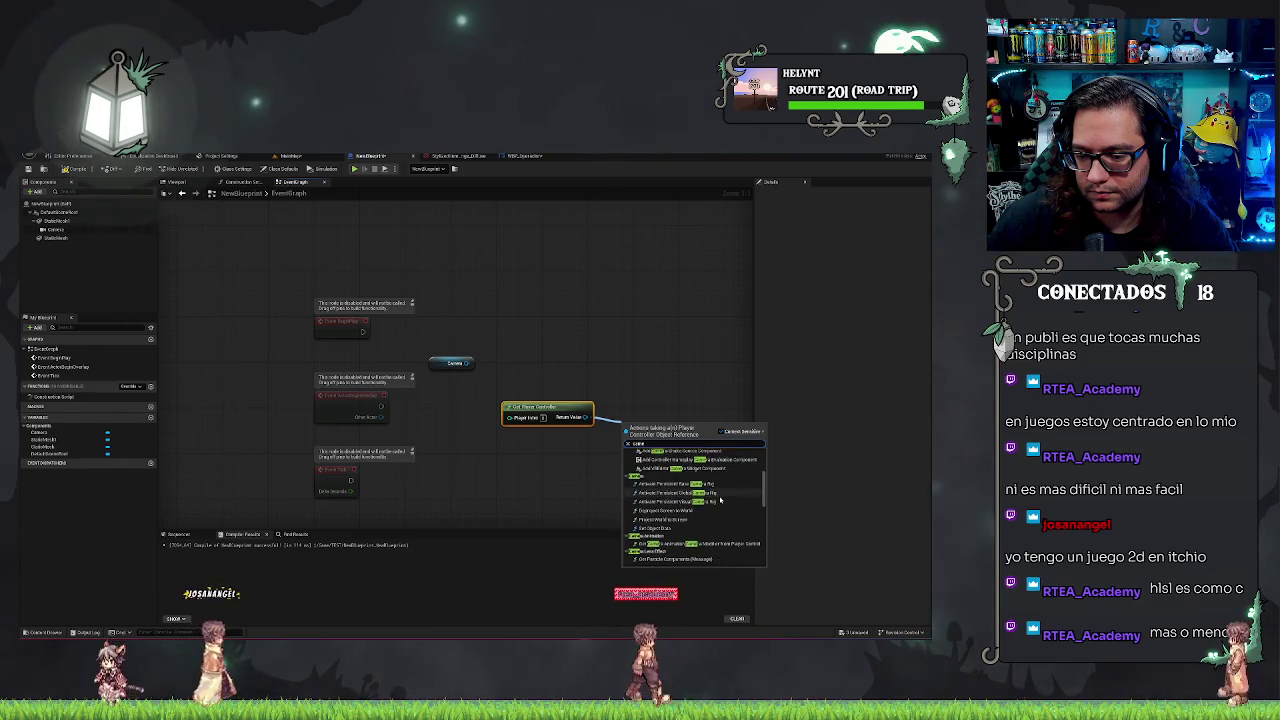
scroll(725, 509, up, 5)
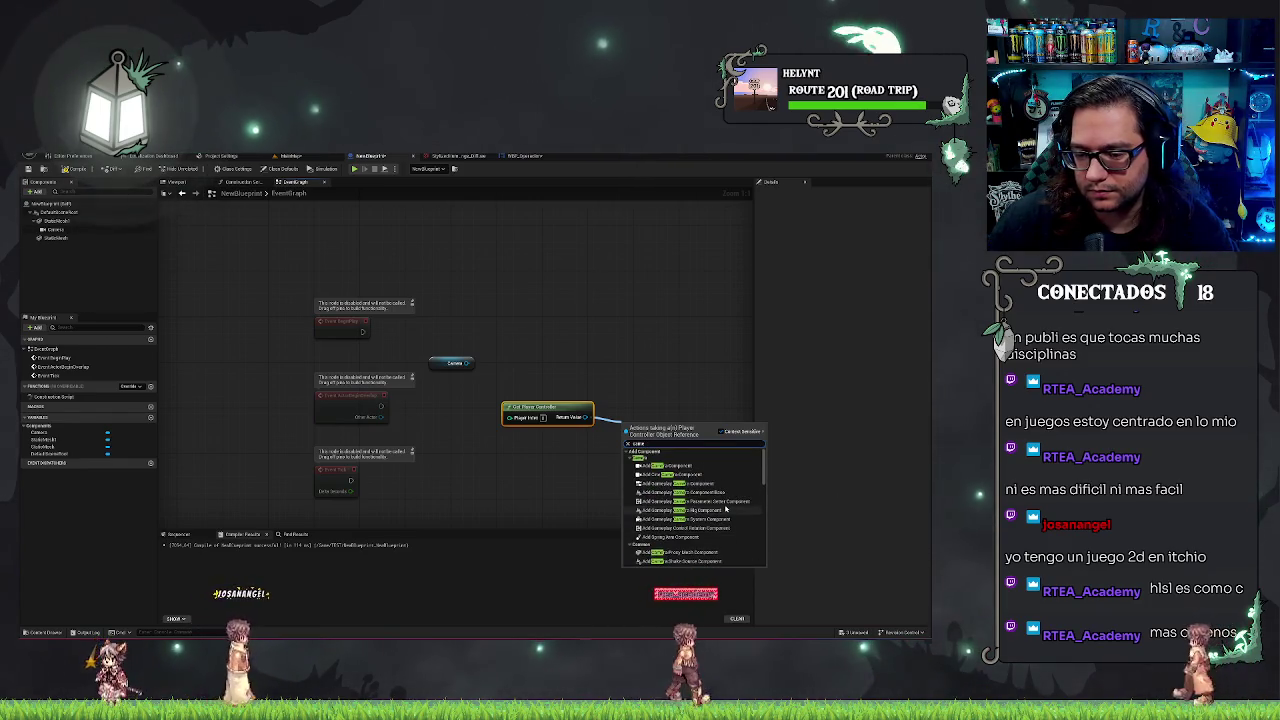
scroll(725, 509, down, 3)
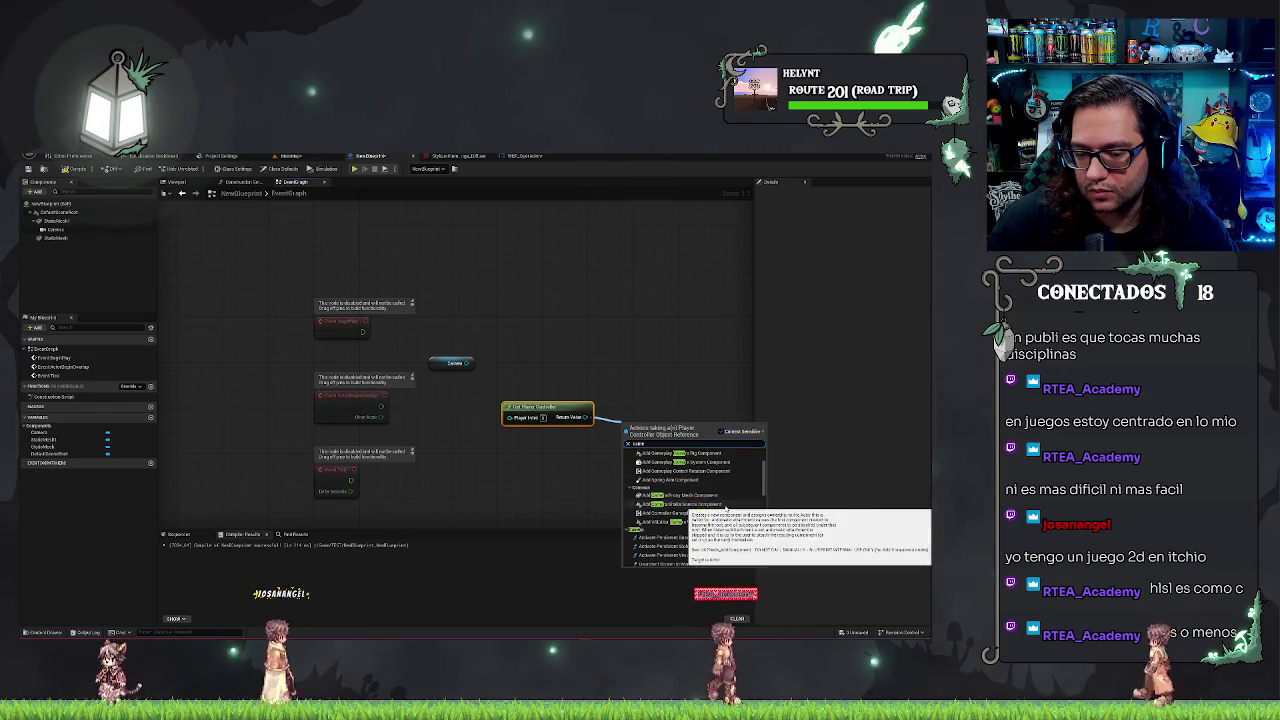
scroll(725, 509, down, 3)
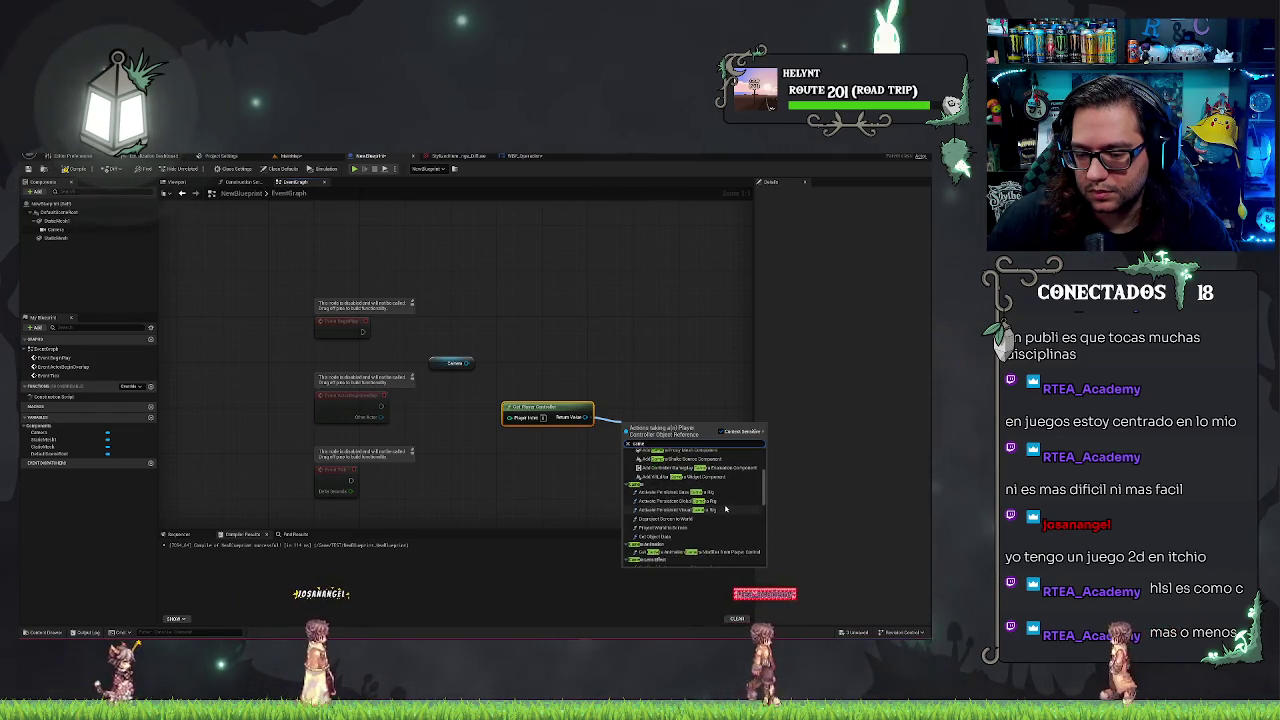
scroll(725, 509, down, 2)
scroll(725, 509, down, 2)
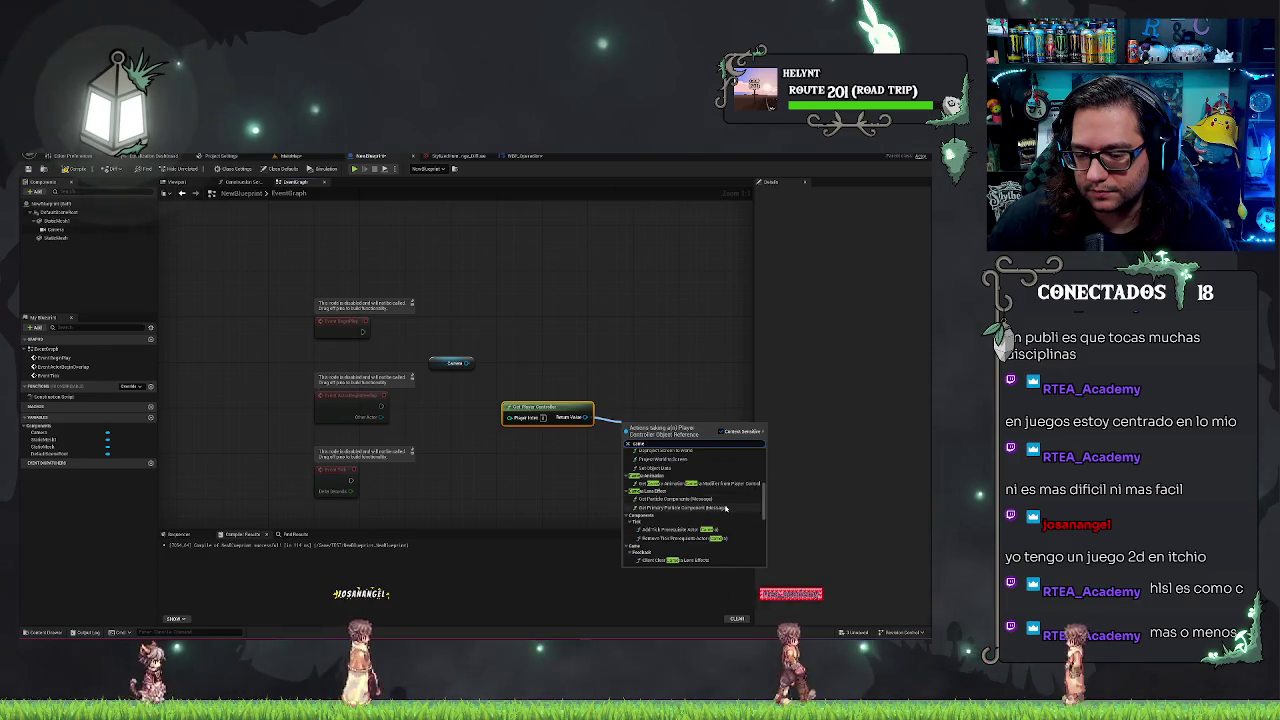
scroll(725, 509, down, 2)
scroll(725, 509, down, 2)
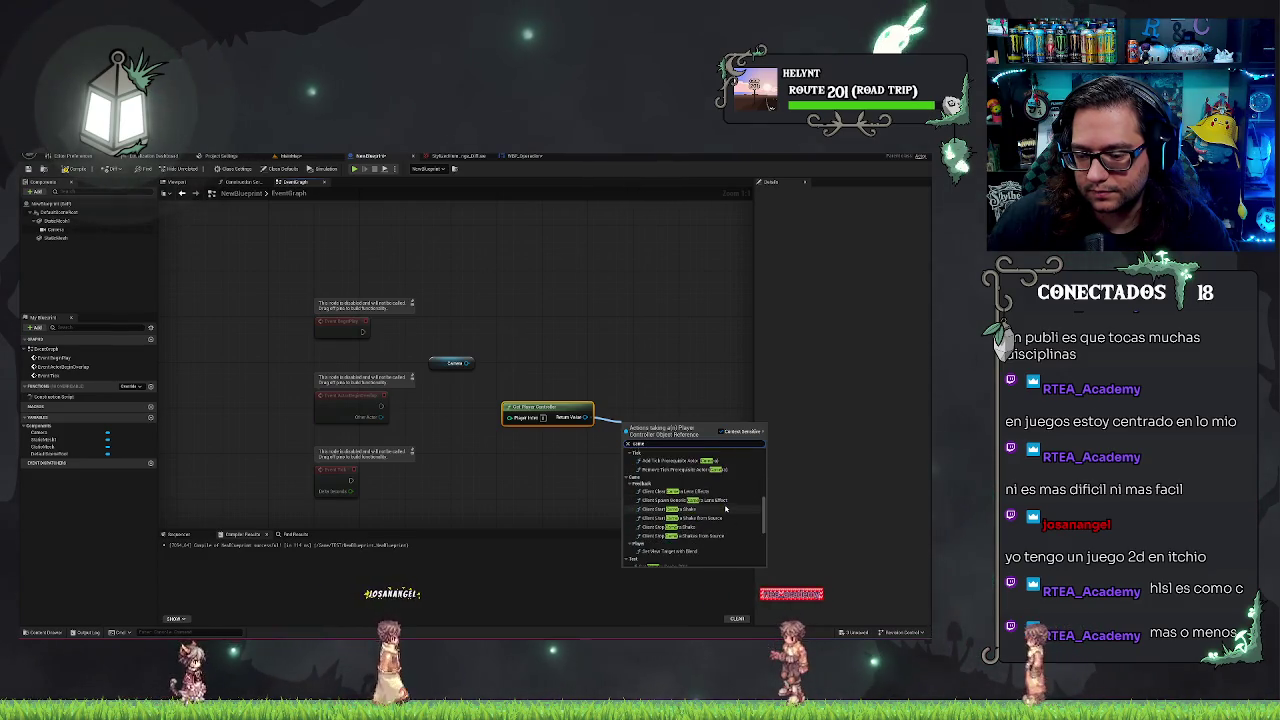
scroll(725, 509, down, 2)
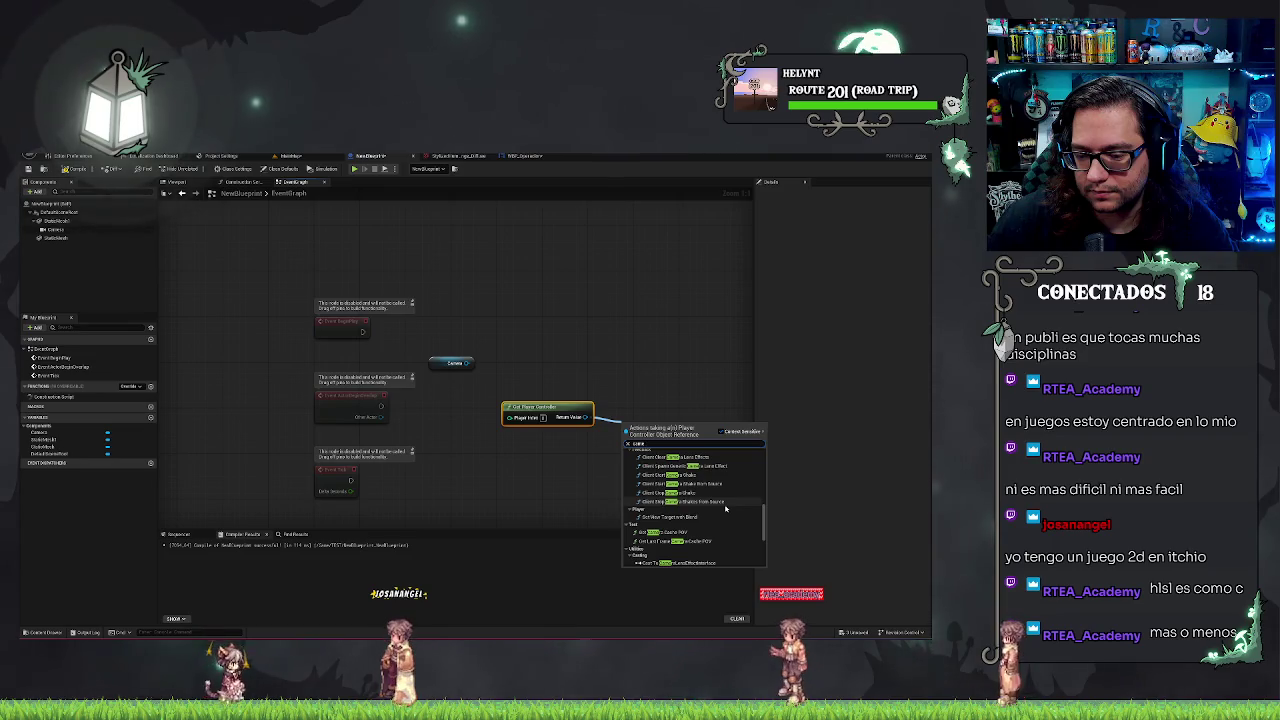
click(718, 518)
- Feed a Self reference into New View Target and place the controller beside it
mouse_move(659, 421)
mouse_down()
mouse_move(625, 296)
mouse_move(652, 272)
mouse_up()
mouse_move(467, 363)
mouse_down()
mouse_move(614, 300)
mouse_move(617, 313)
mouse_up()
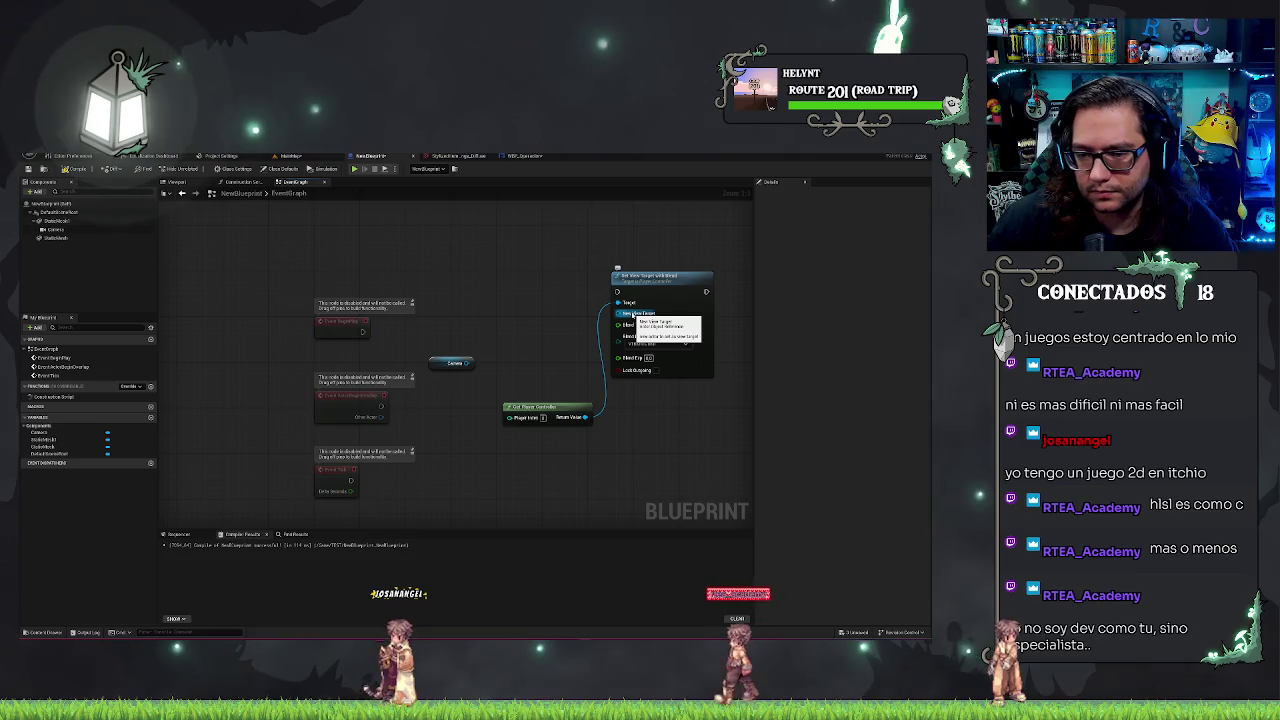
mouse_move(632, 314)
mouse_down()
mouse_move(566, 318)
mouse_move(519, 374)
mouse_move(548, 302)
mouse_up()
text(self)
key(Return)
drag(531, 374, 540, 313)
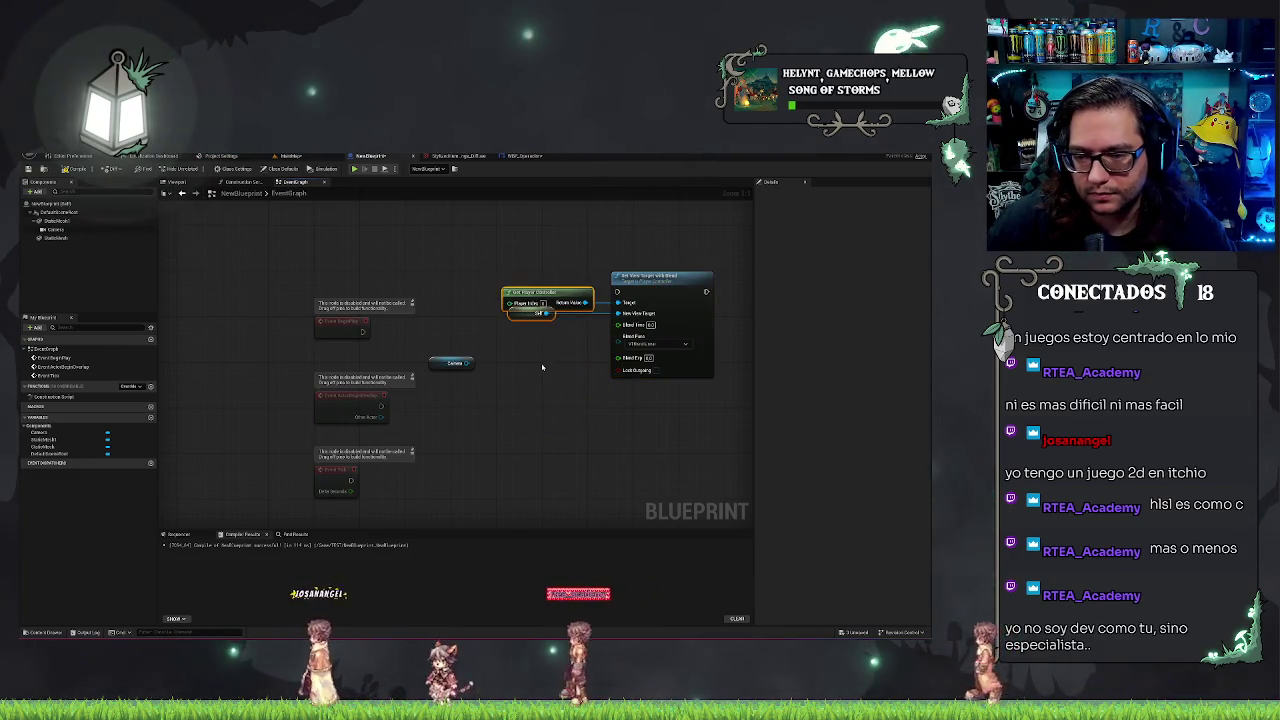
- Delete the unused Camera variable node from the graph
key(q)
click(452, 363)
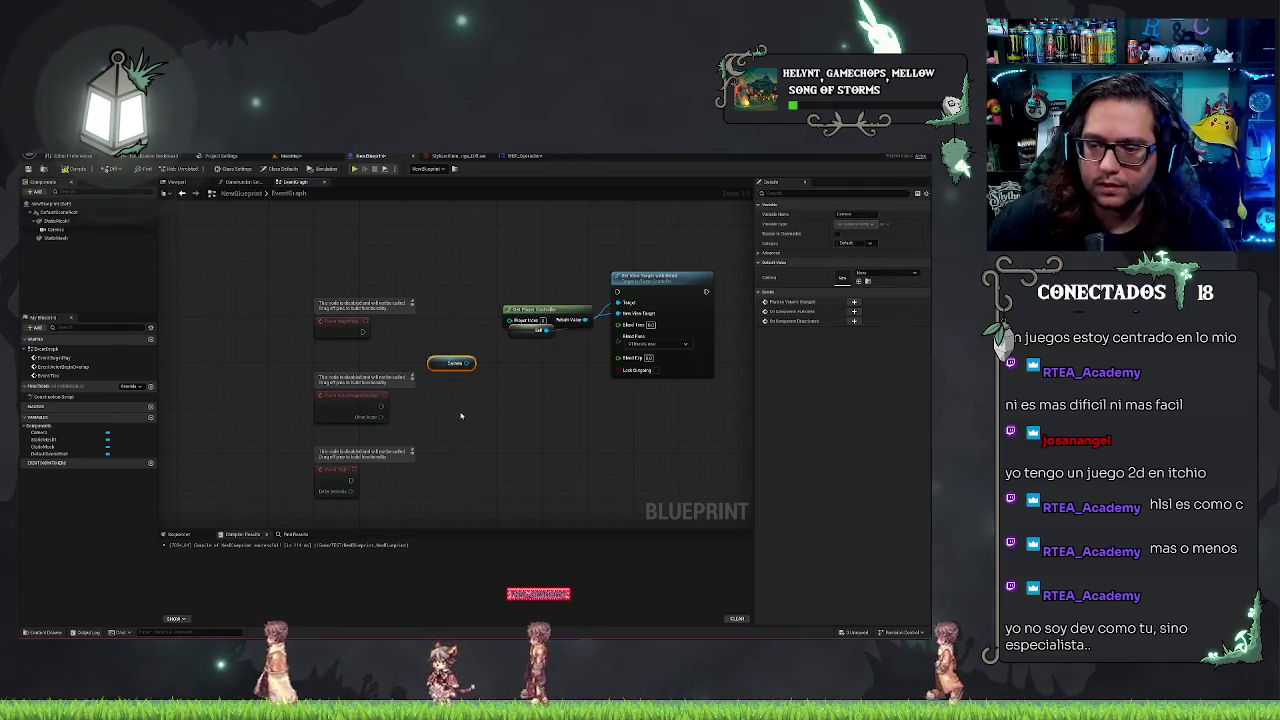
key(Delete)
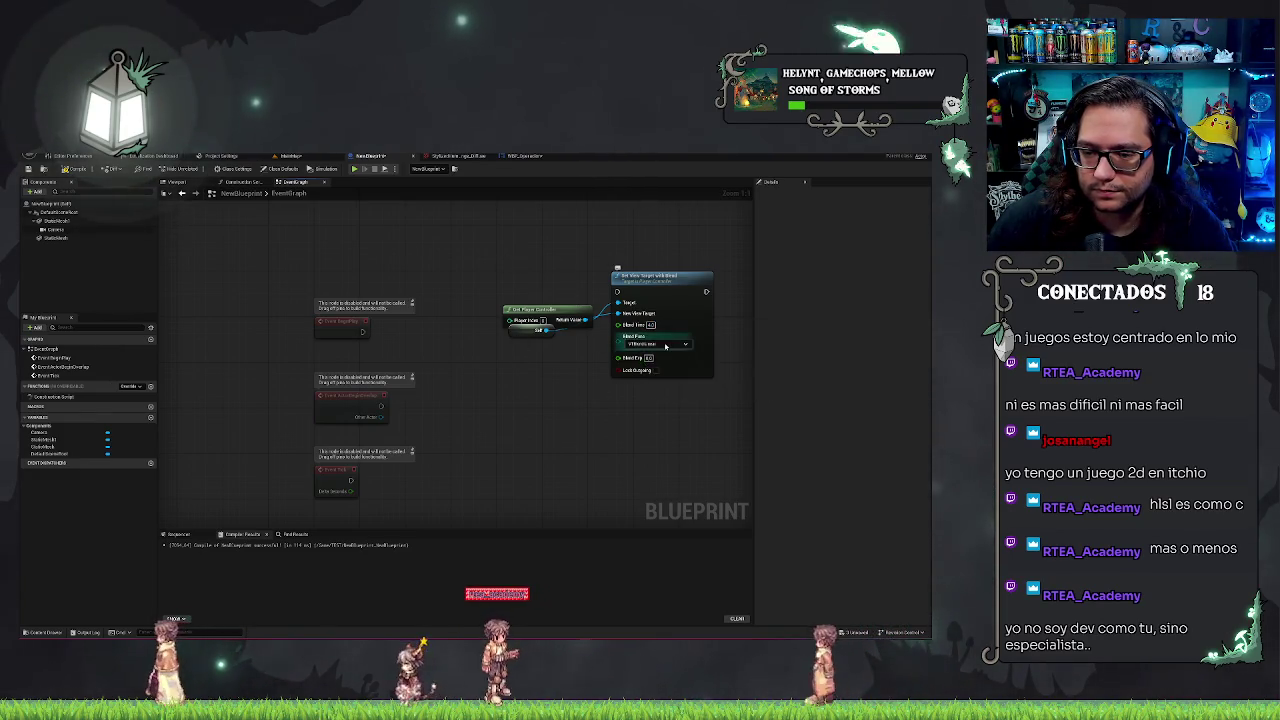
- Choose a Blend Func value on Set View Target with Blend, then drag from BeginPlay
click(659, 356)
click(656, 344)
click(659, 361)
click(650, 345)
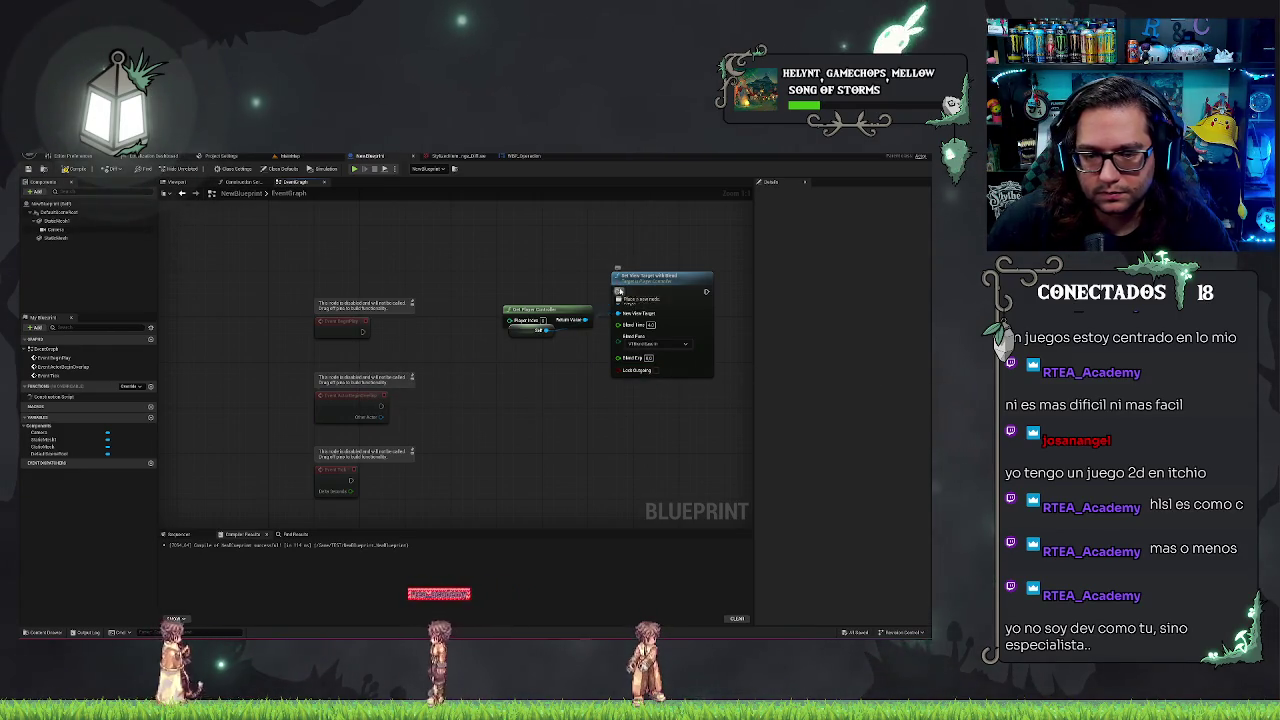
drag(364, 332, 404, 349)
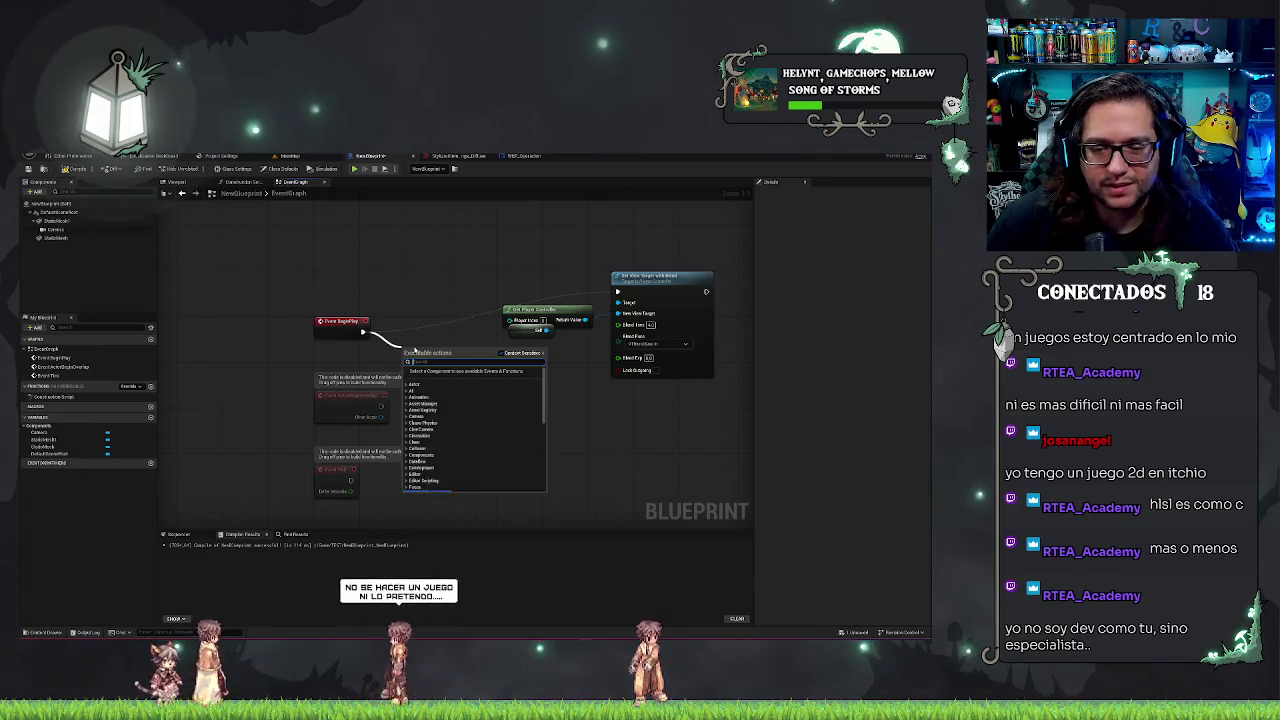
- Add a Delay after BeginPlay and shift the view-target nodes beside it
click(430, 392)
drag(450, 288, 453, 322)
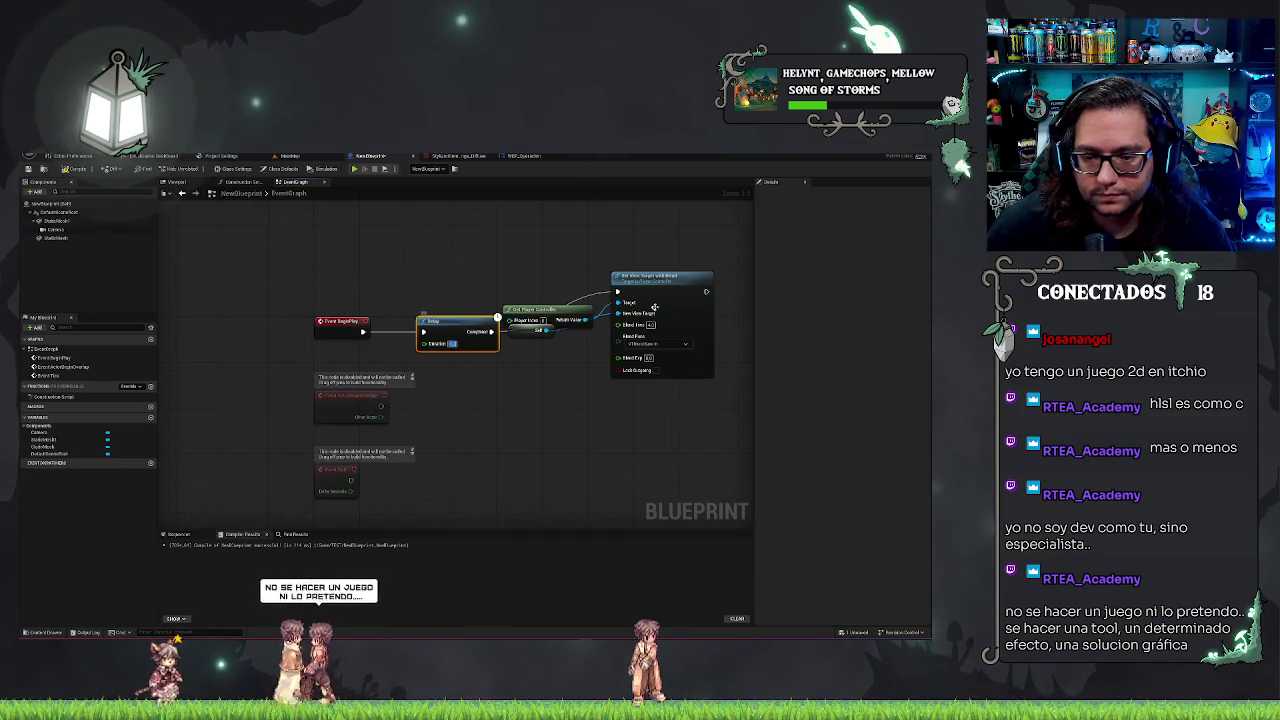
click(704, 342)
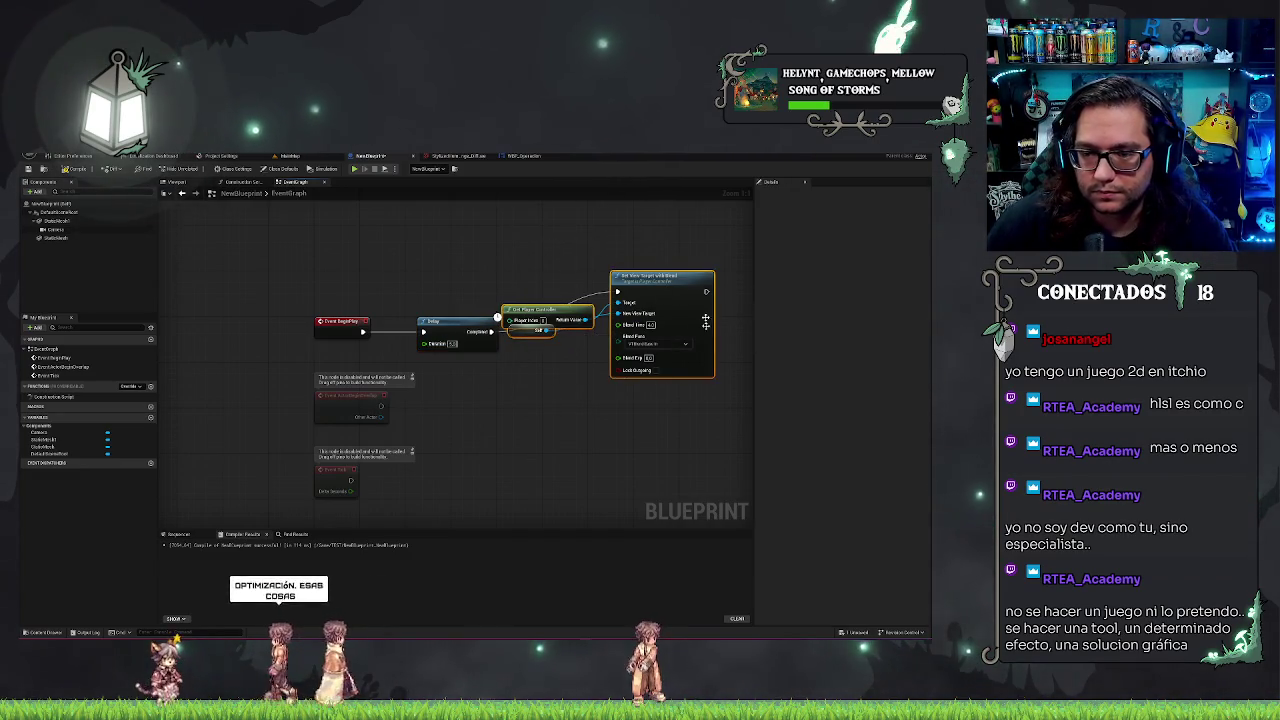
drag(704, 342, 720, 383)
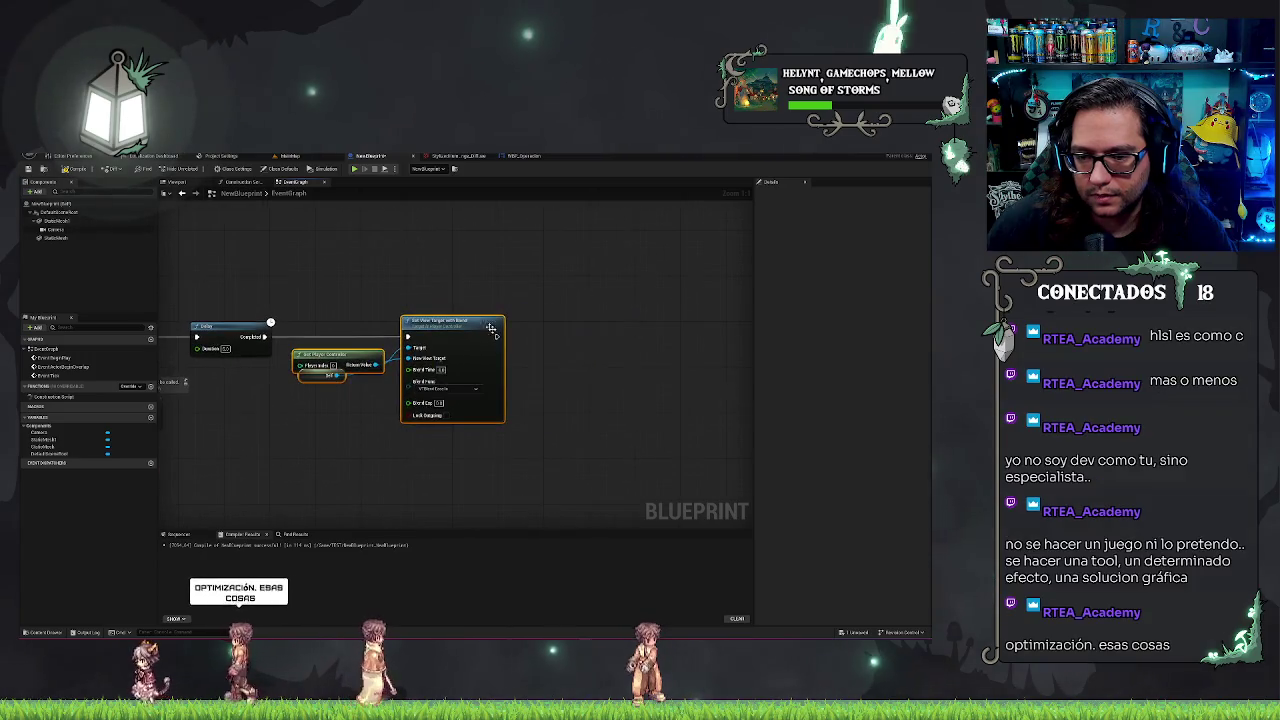
- Chain Create Widget and Add to Viewport nodes after Set View Target with Blend
drag(503, 339, 535, 345)
text(add en)
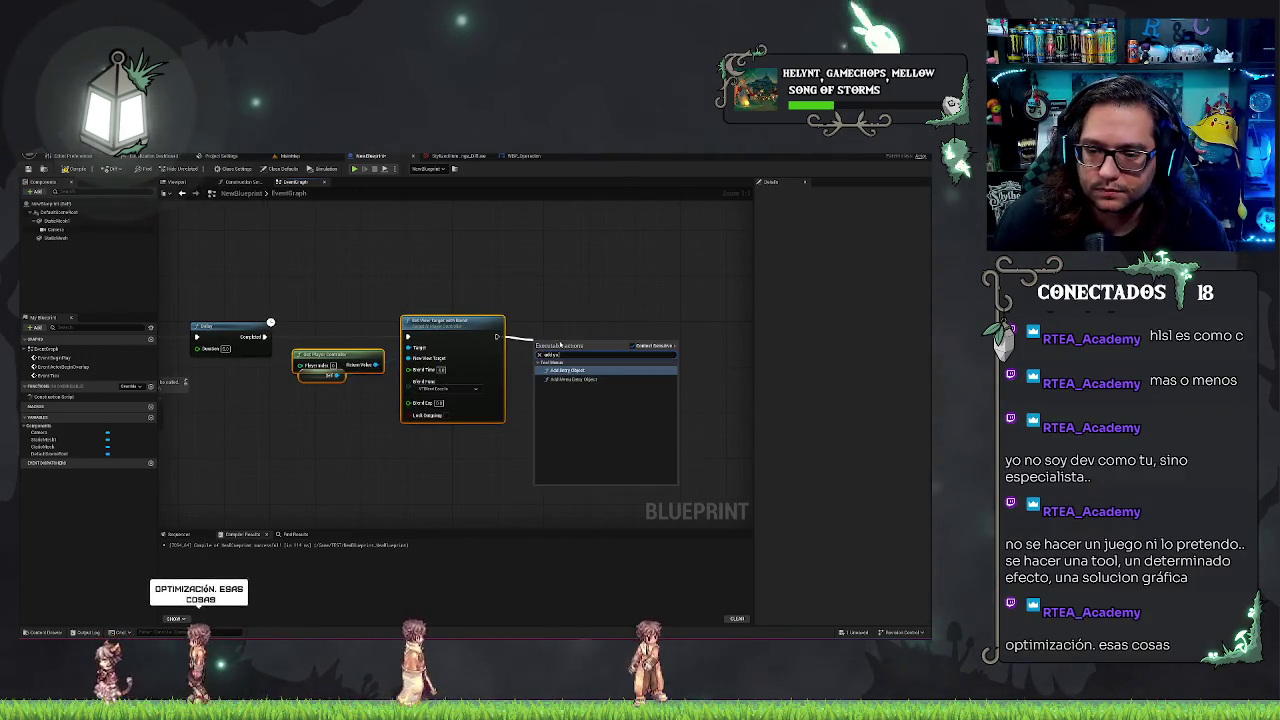
text( ti)
text(il)
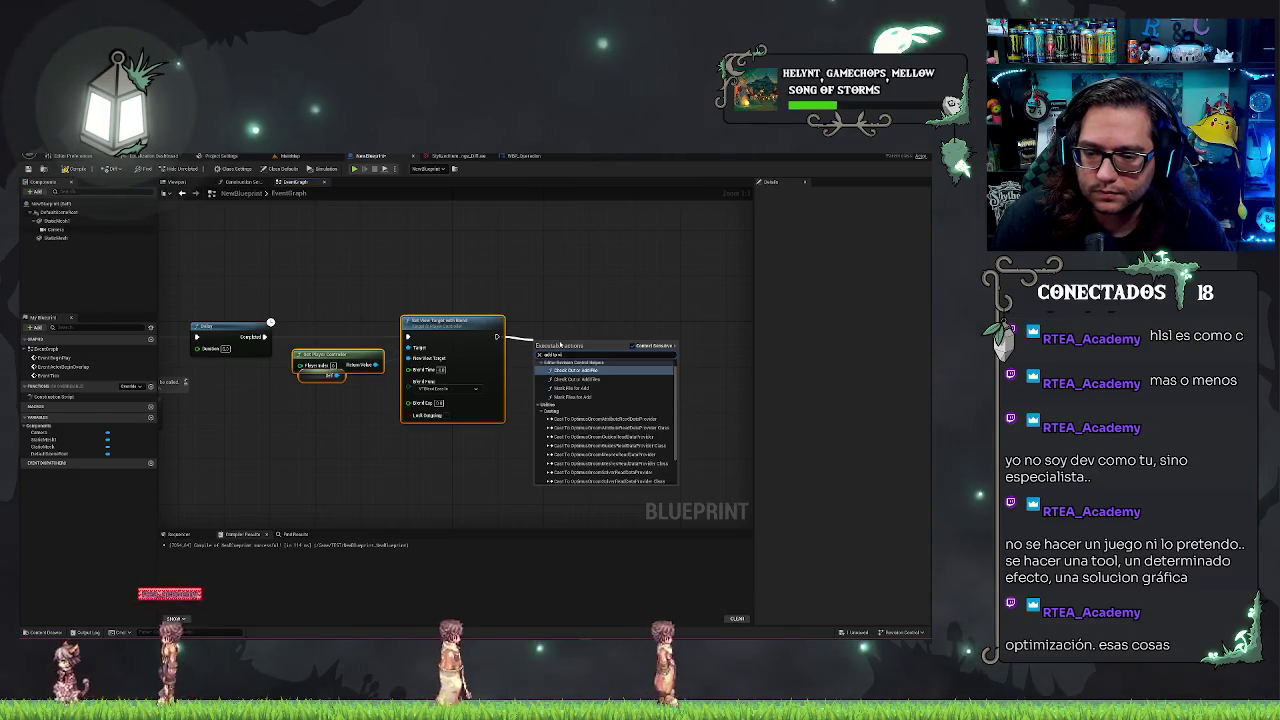
key(ctrl+a)
key(BackSpace)
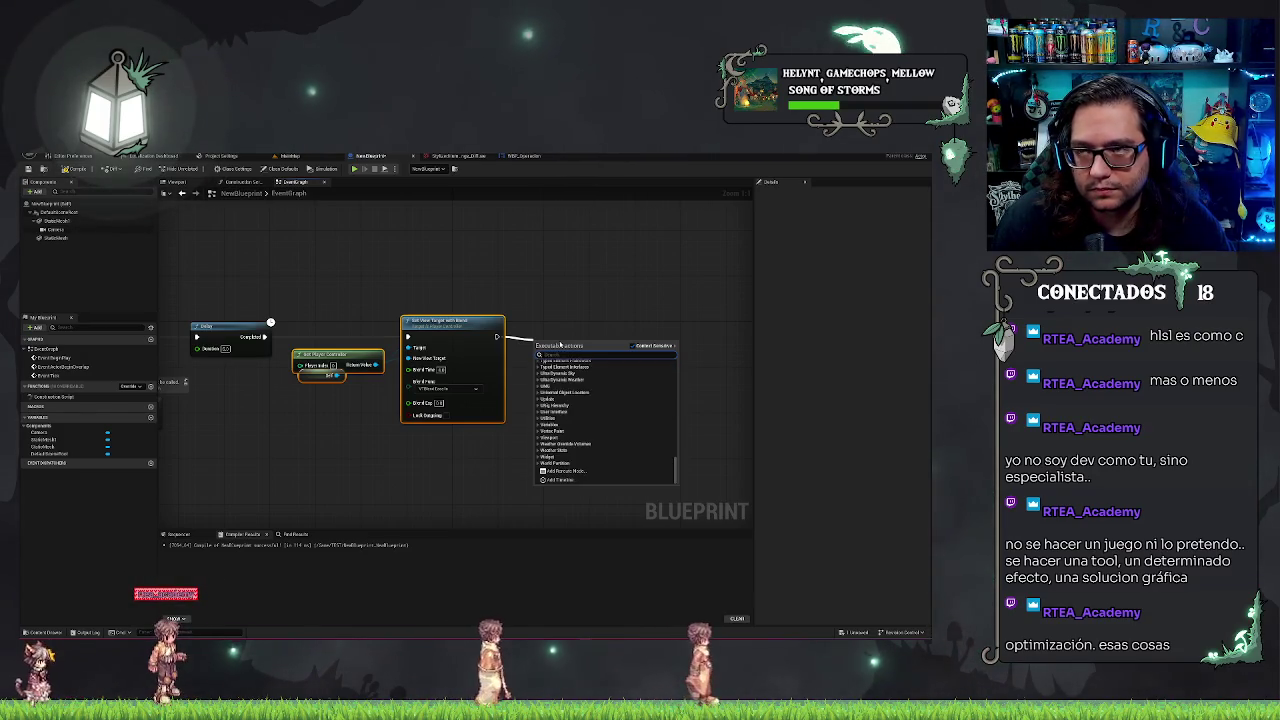
text(create widget)
key(Return)
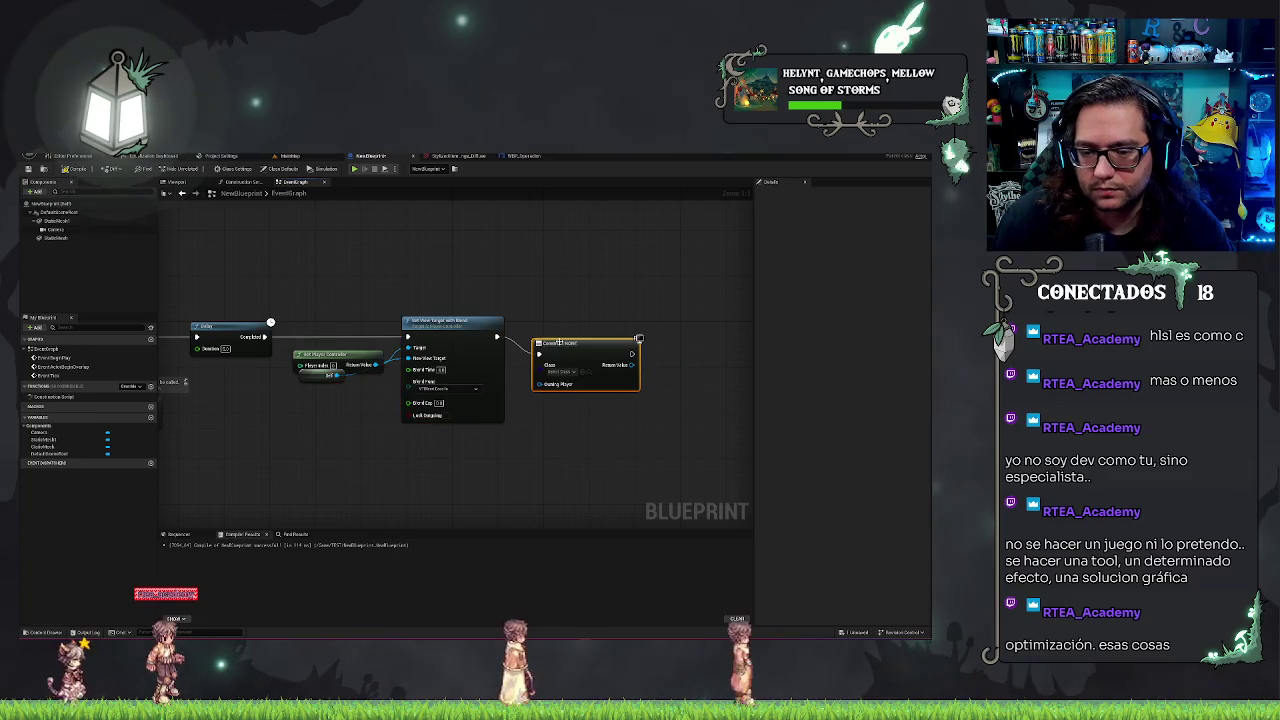
drag(632, 365, 672, 369)
text(add to viewport)
key(Return)
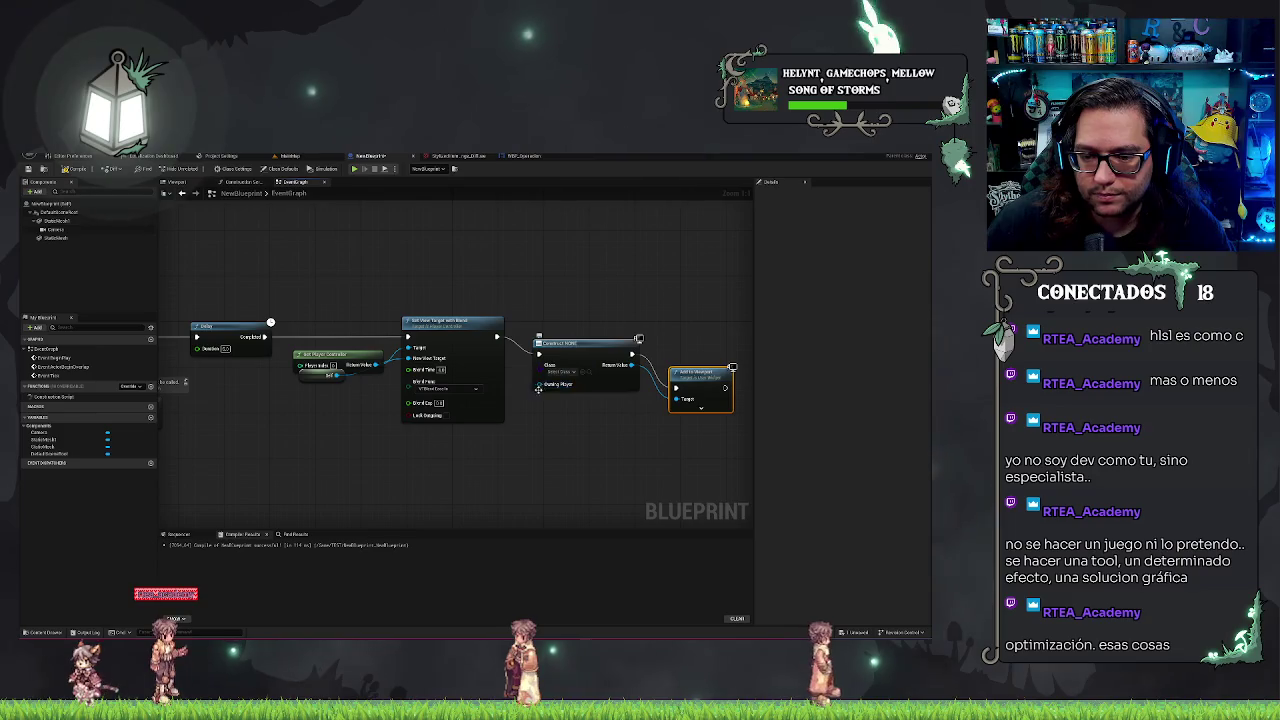
- Set Create Widget's class to WBP_Operation, tidy the graph, and return to MainMap
click(570, 372)
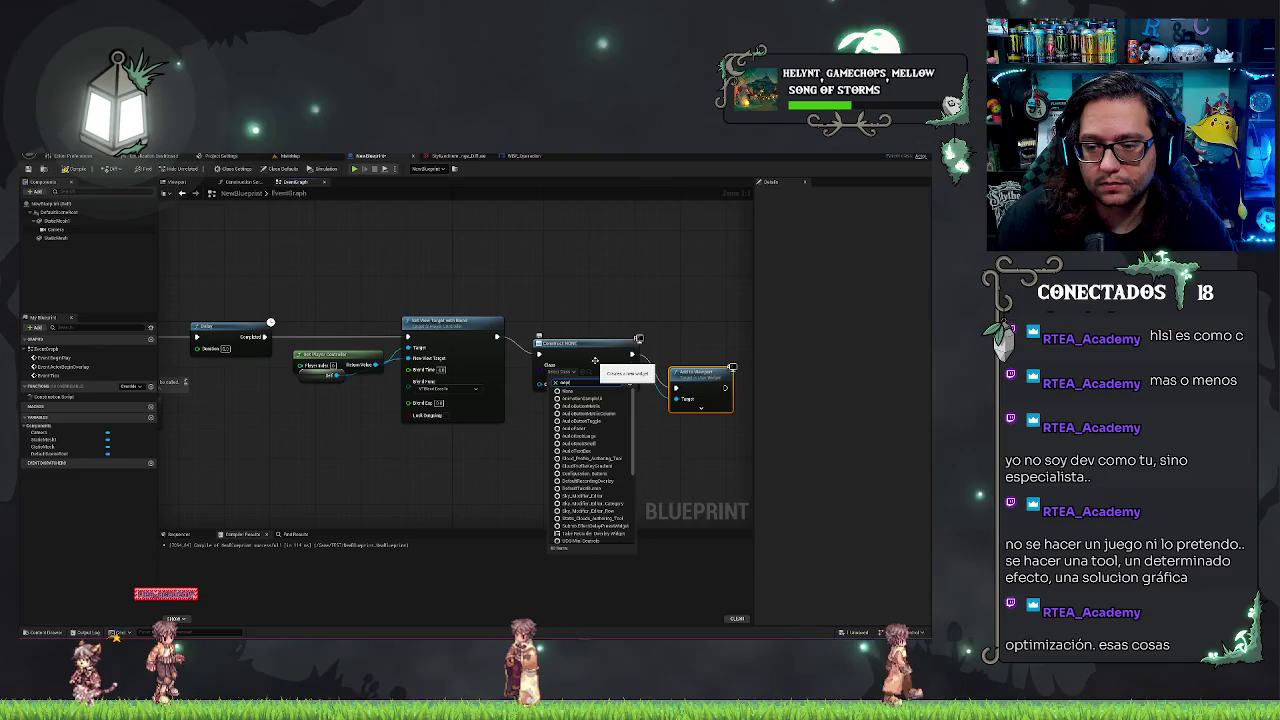
text(widget)
key(BackSpace)
key(BackSpace)
key(BackSpace)
text(spec)
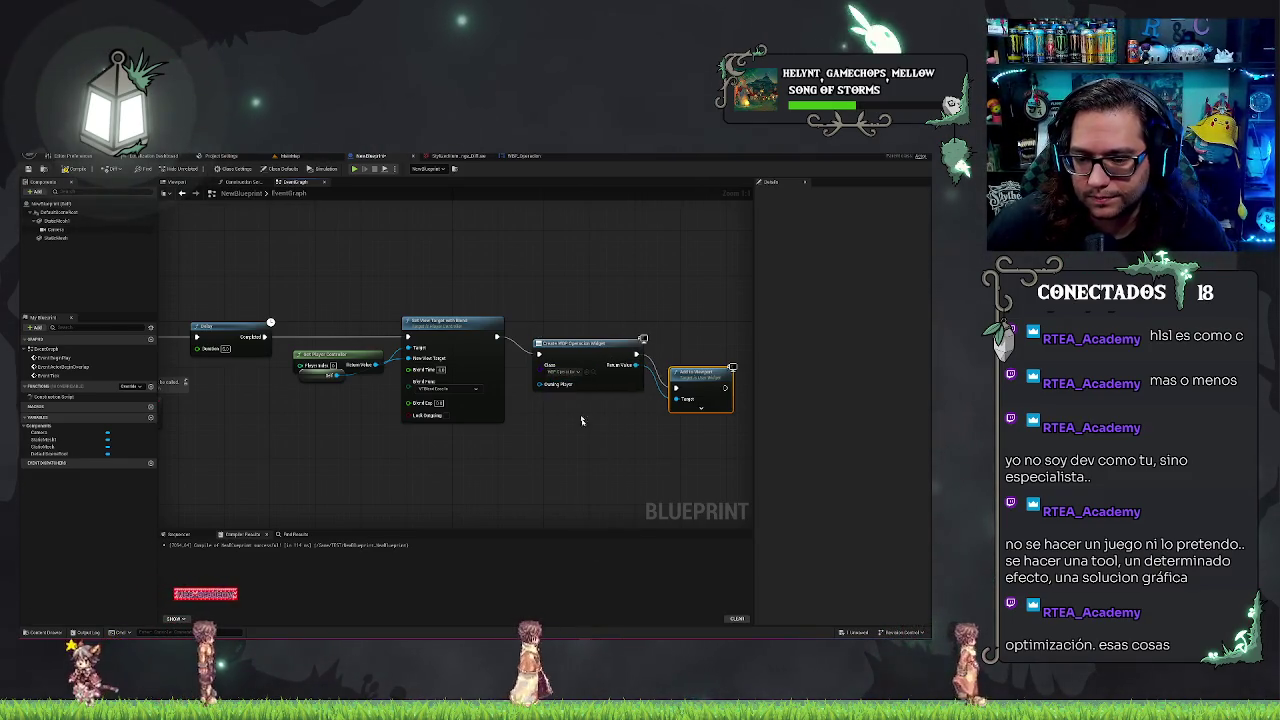
drag(700, 371, 700, 342)
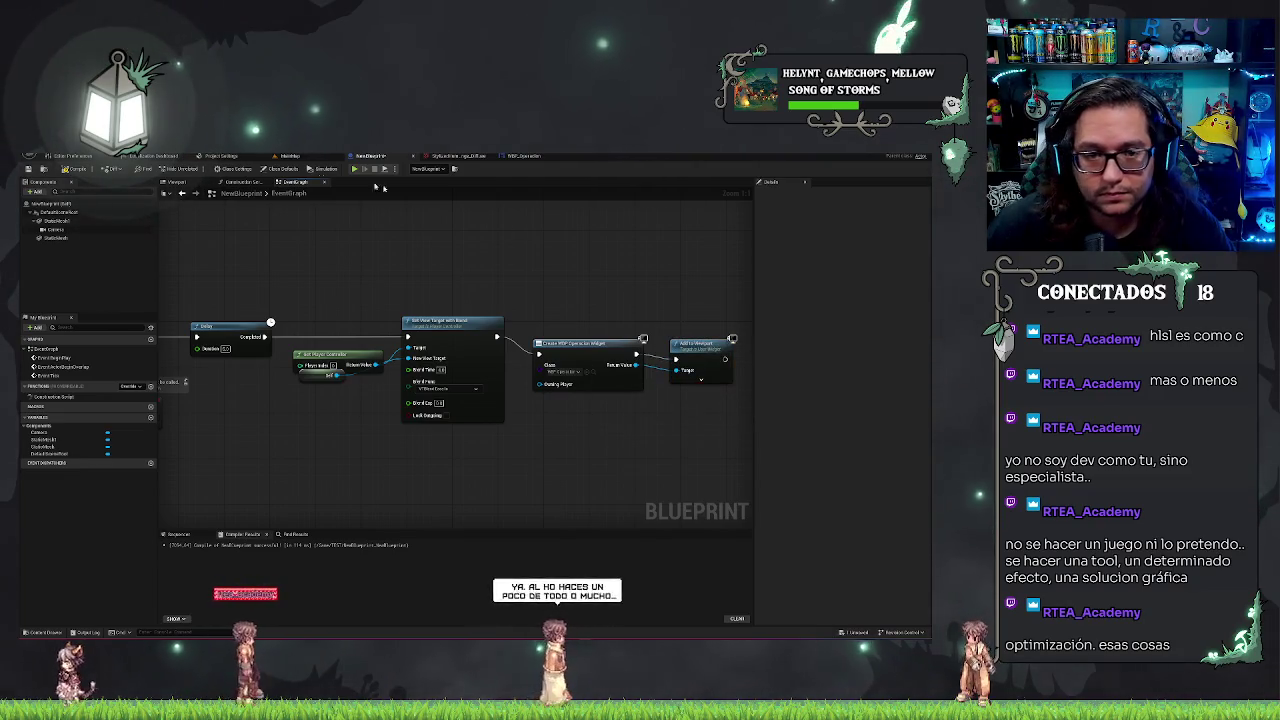
drag(426, 247, 495, 295)
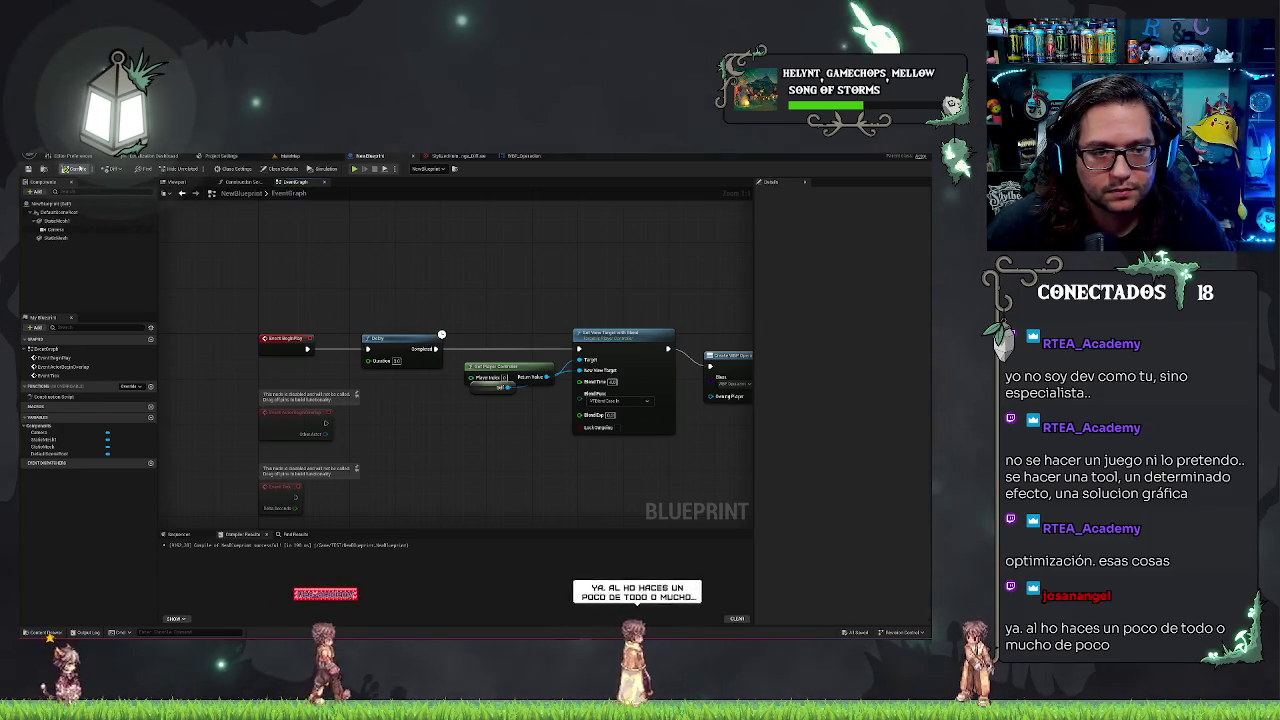
click(290, 156)
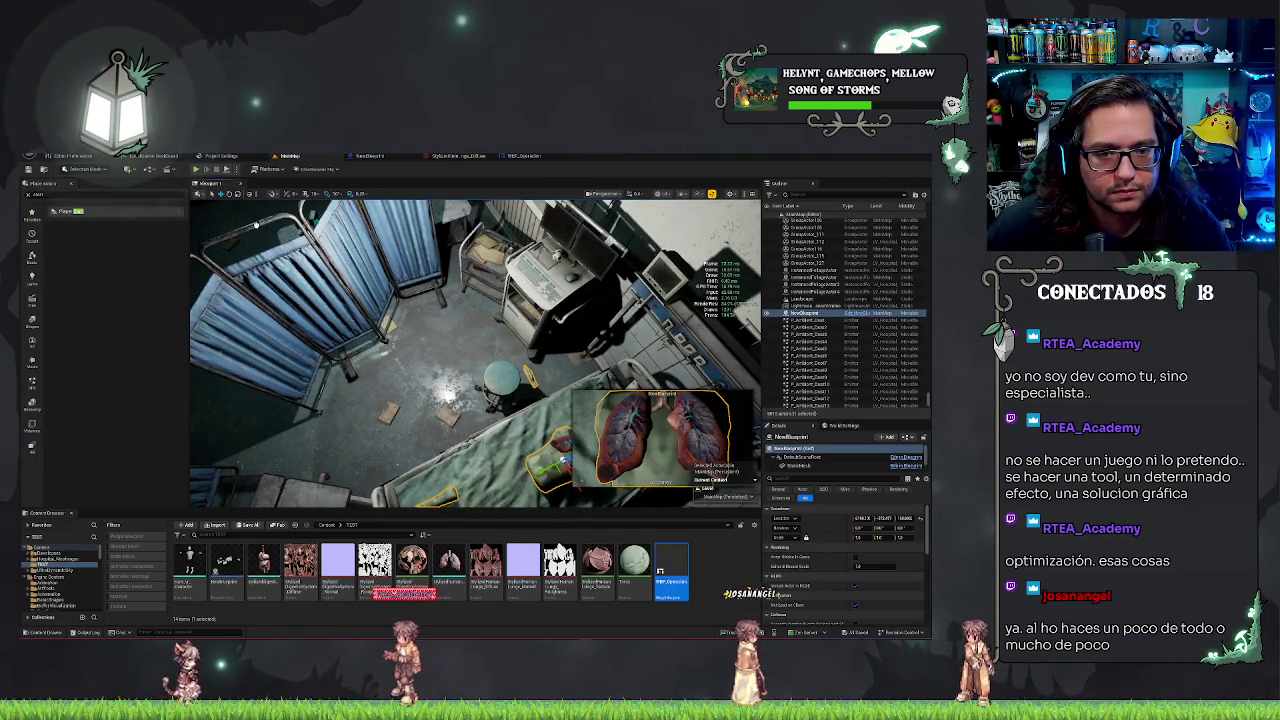
- Drop a Player Start into the other room and launch Play In Editor
drag(65, 211, 320, 355)
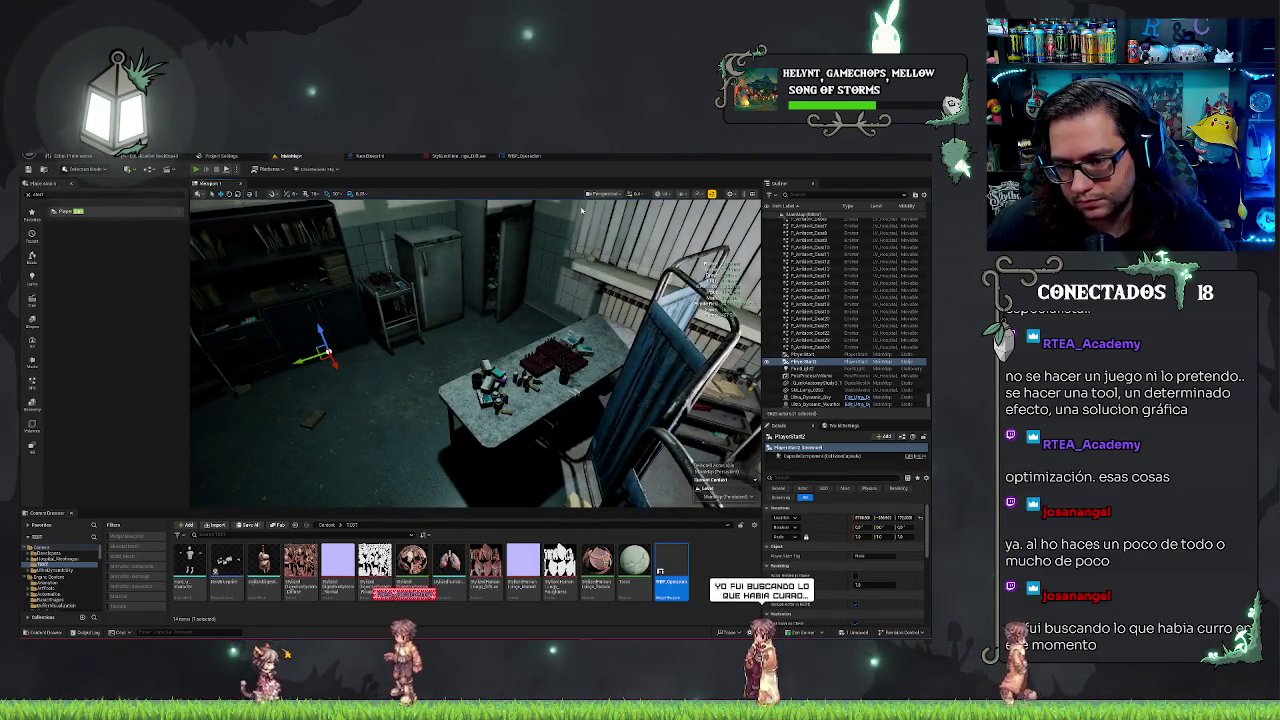
key(alt+p)
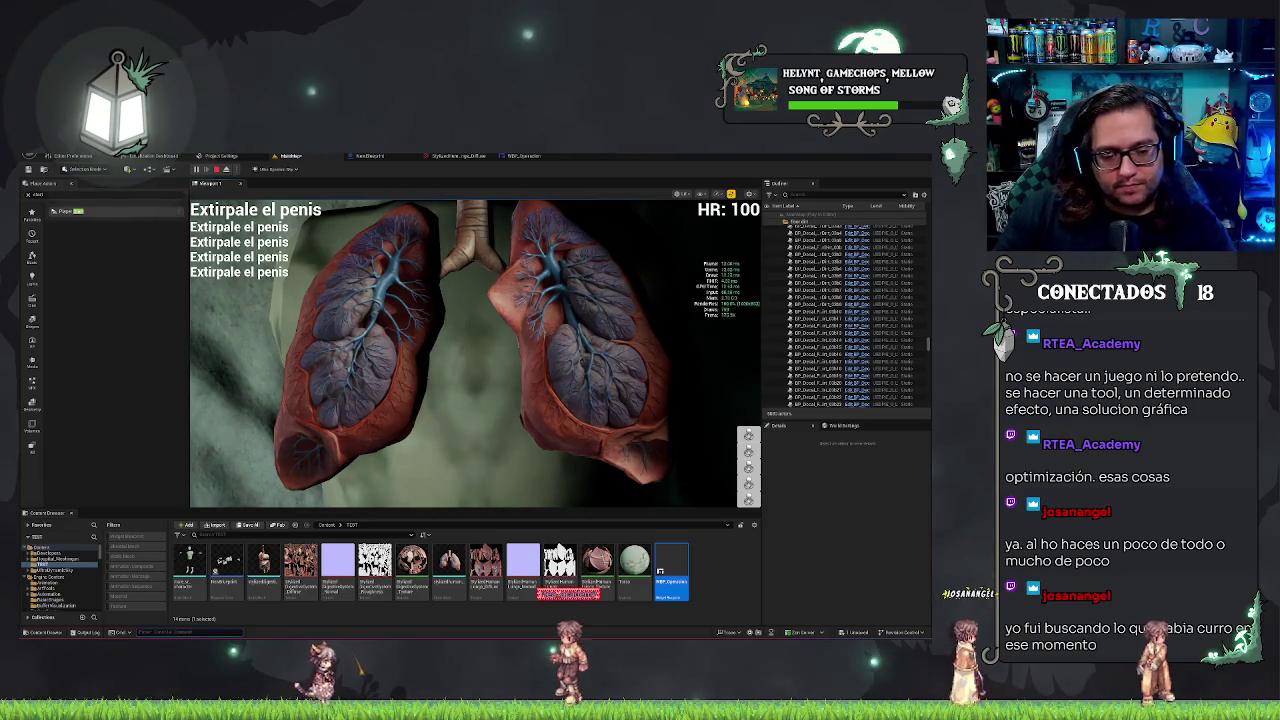
- Enter 'stat unit' in the console to hide the stats, then stop Play In Editor
text(stat unit)
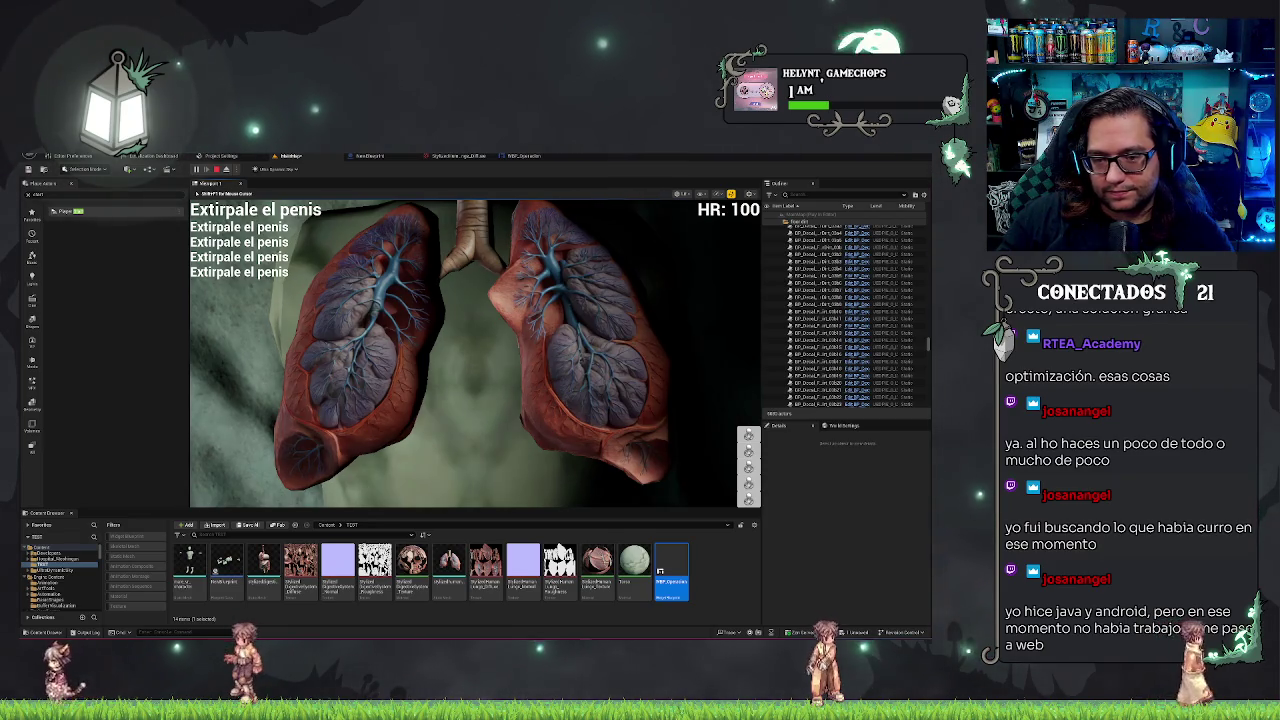
key(Escape)
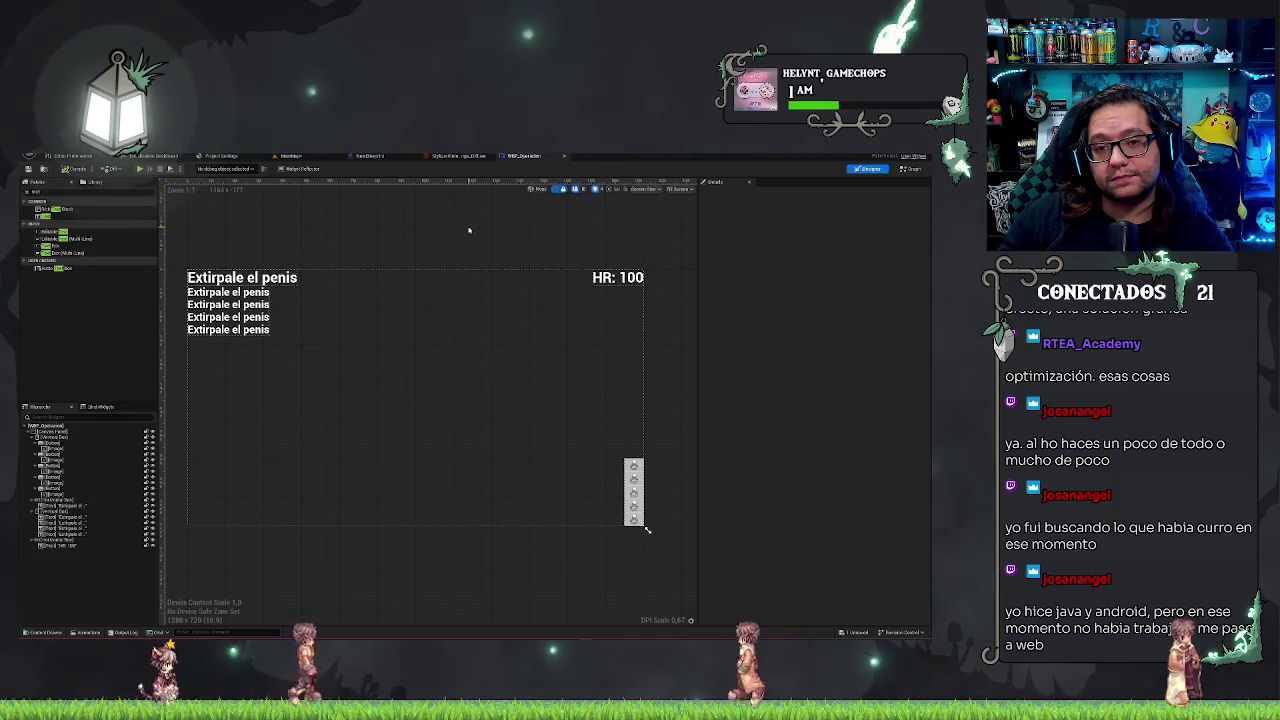
- Add a Set Input Mode UI Only node after Add to Viewport in NewBlueprint
click(394, 157)
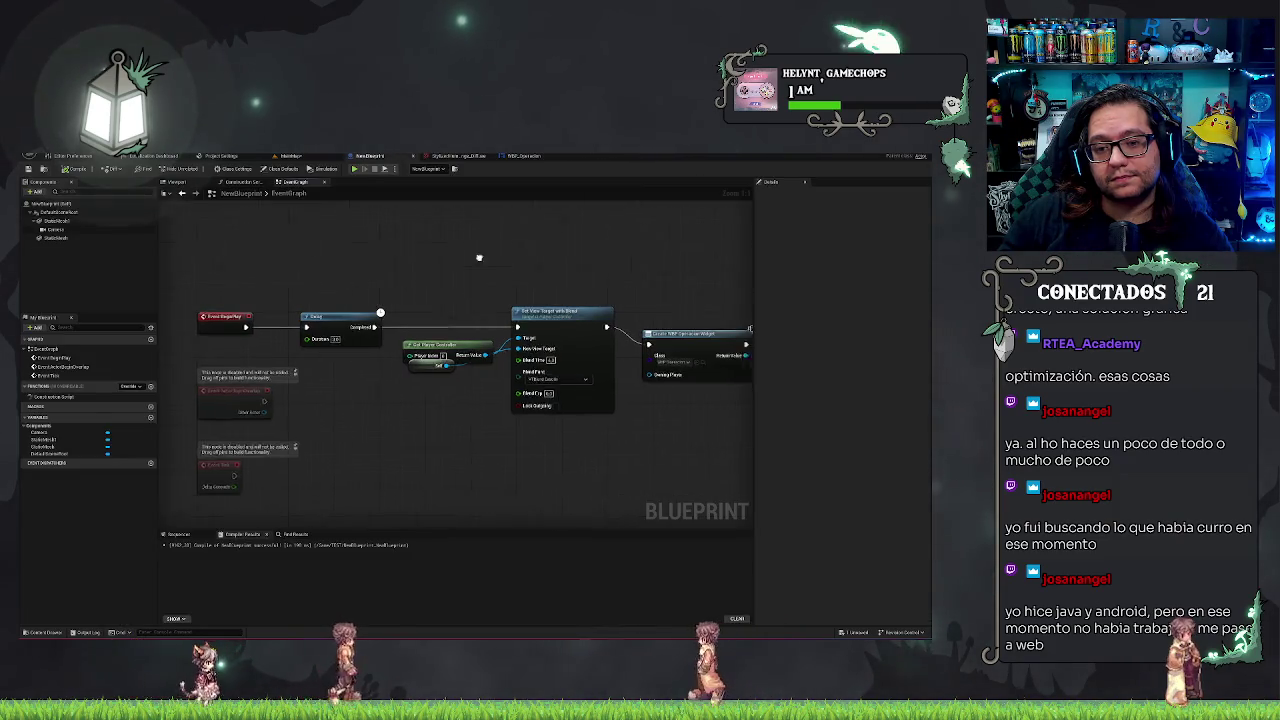
drag(514, 323, 539, 331)
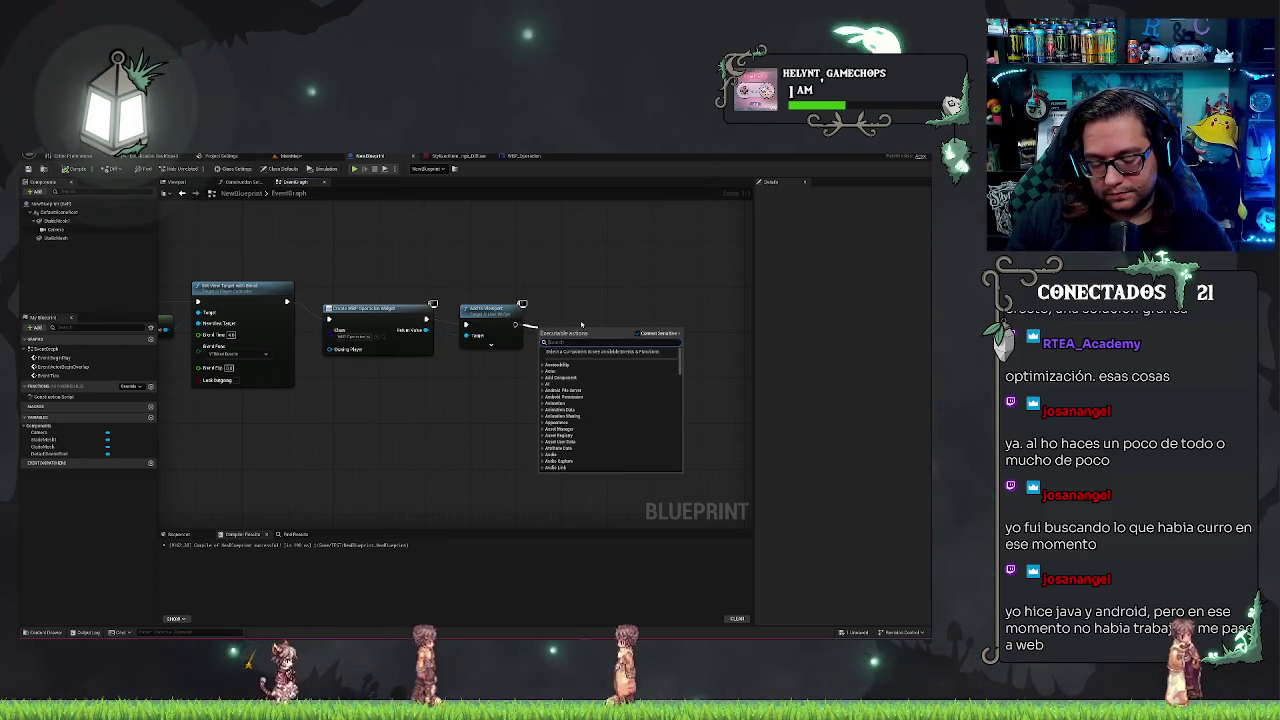
text(controller)
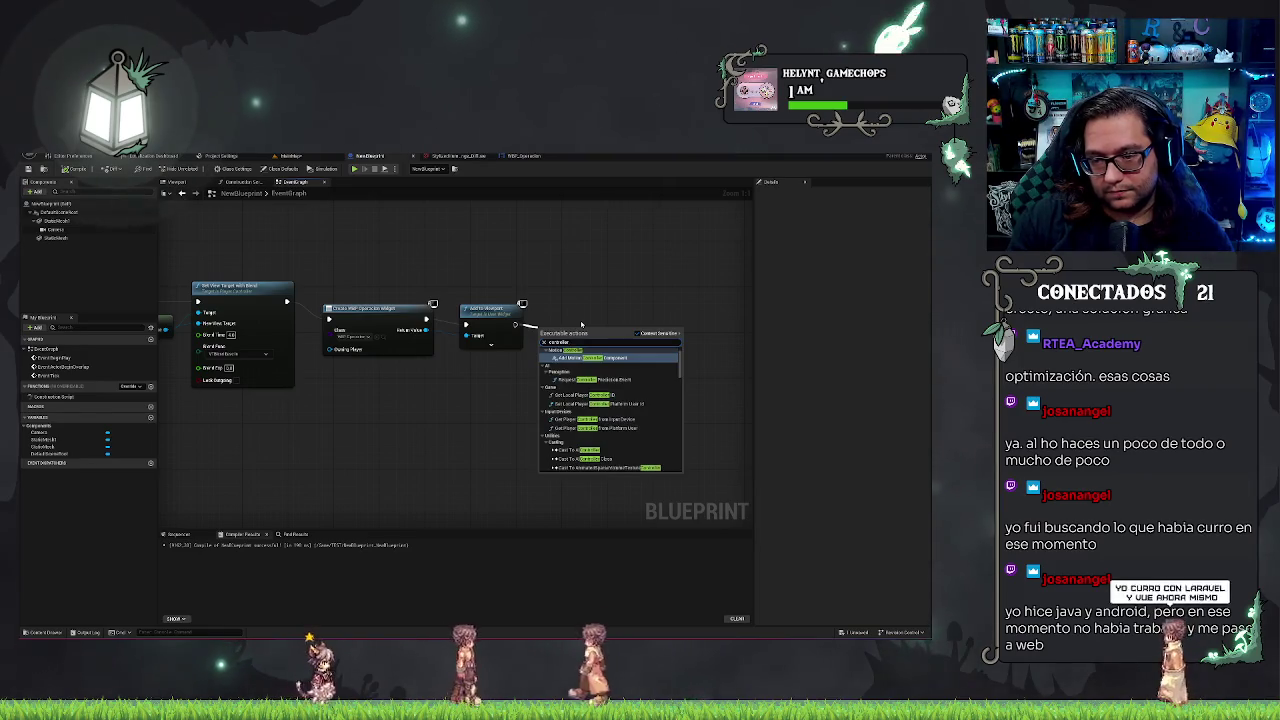
key(BackSpace)
key(BackSpace)
key(BackSpace)
text(uic)
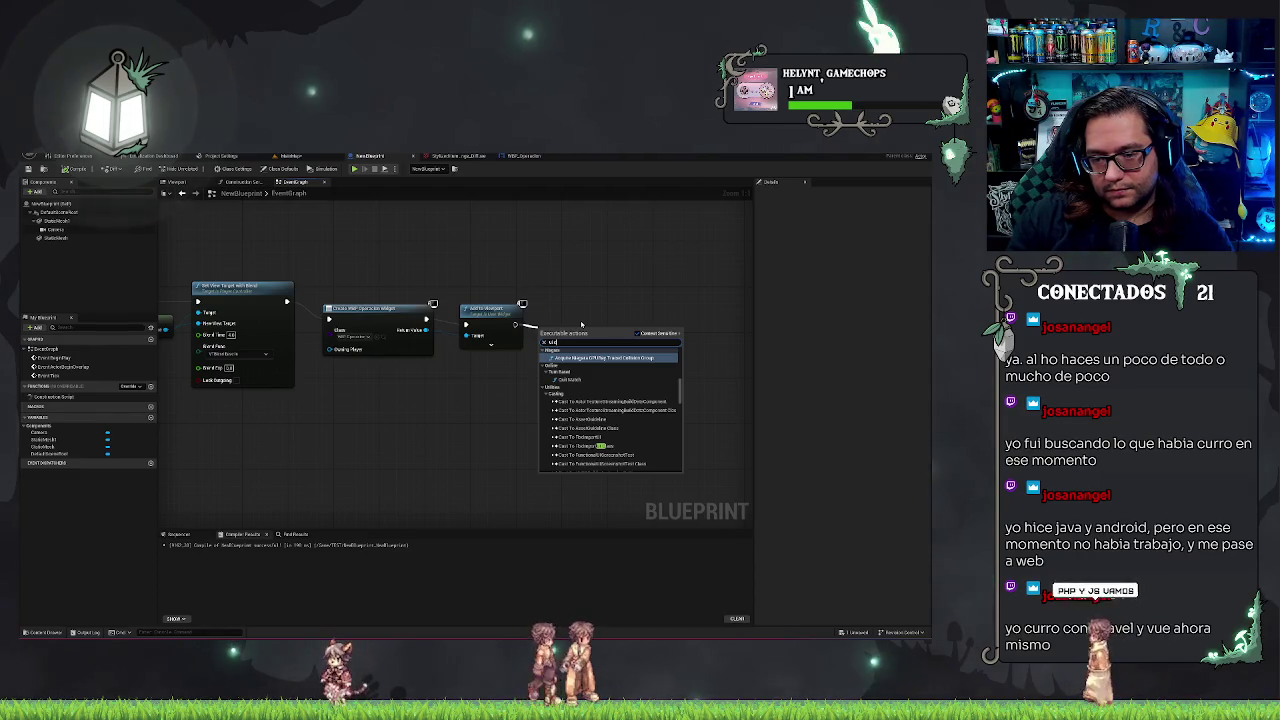
key(BackSpace)
text(onl)
key(Return)
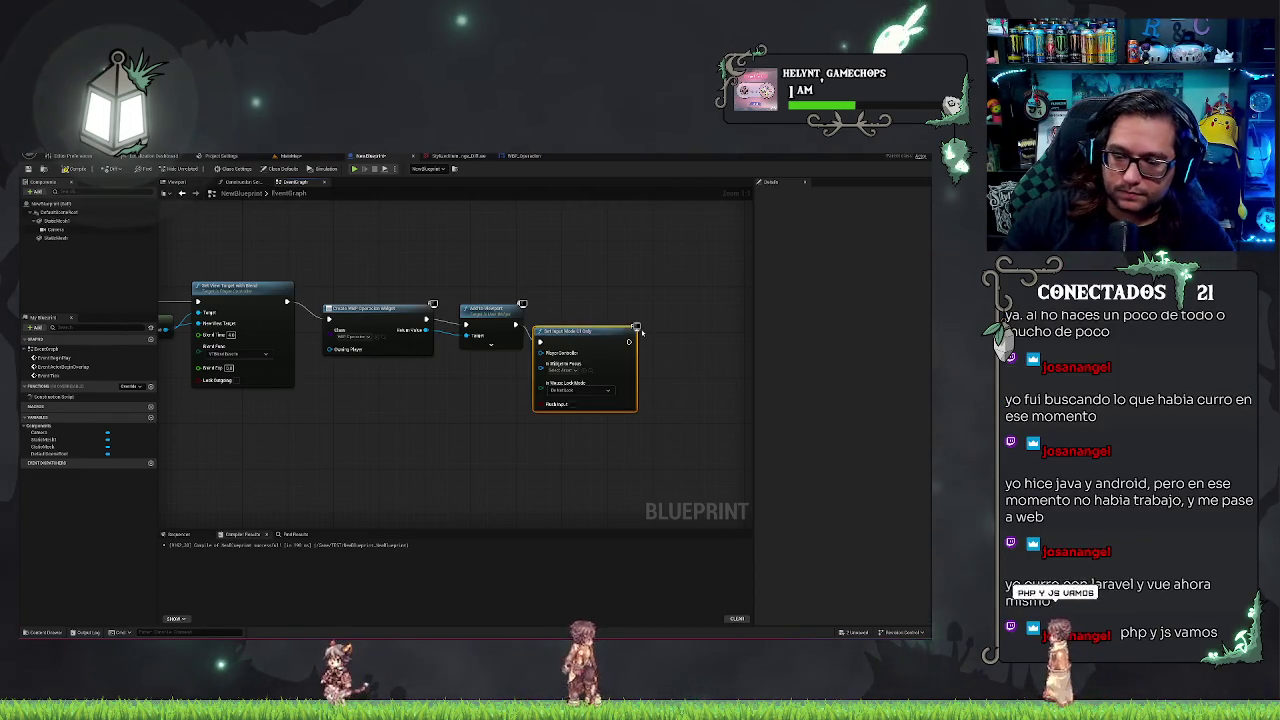
drag(615, 334, 632, 294)
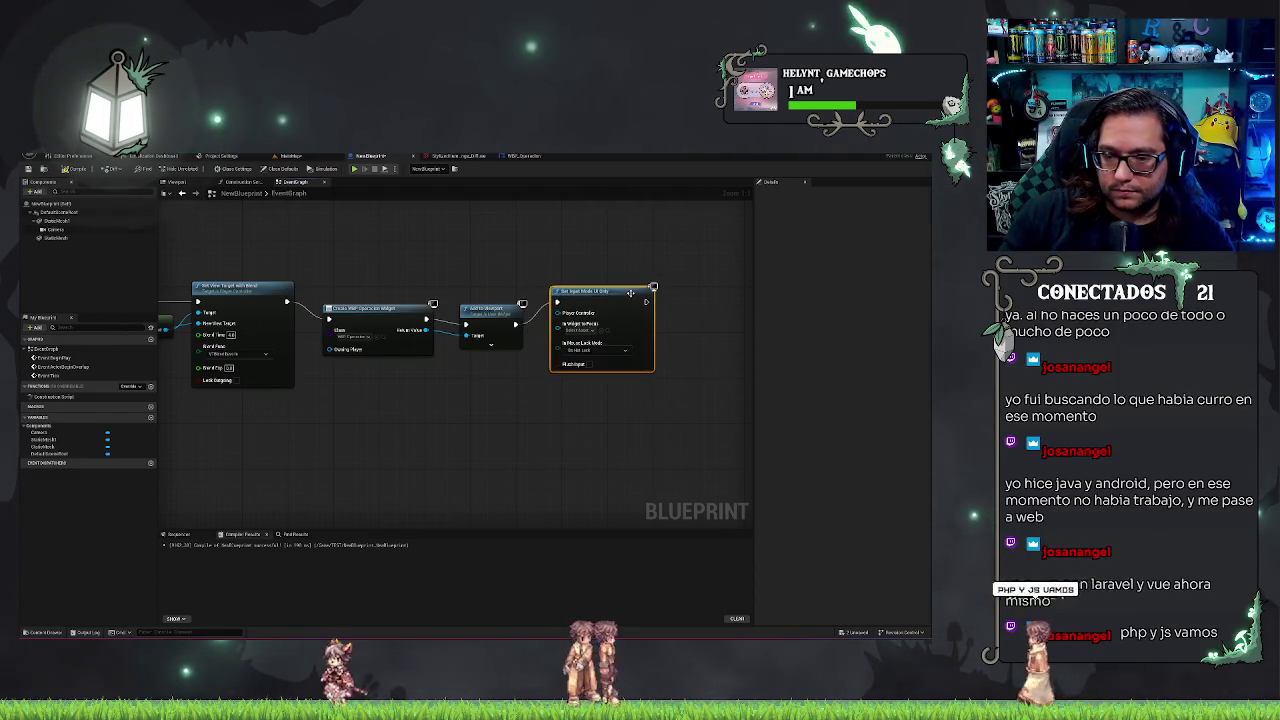
click(590, 332)
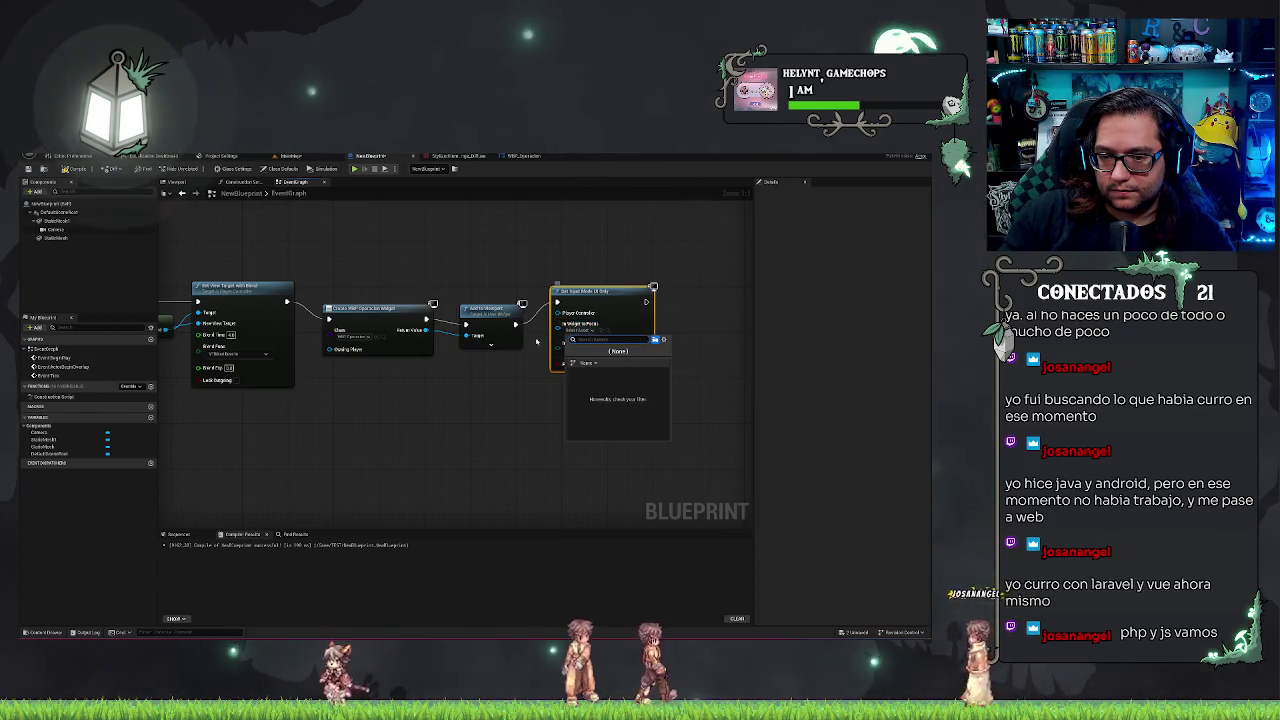
key(Escape)
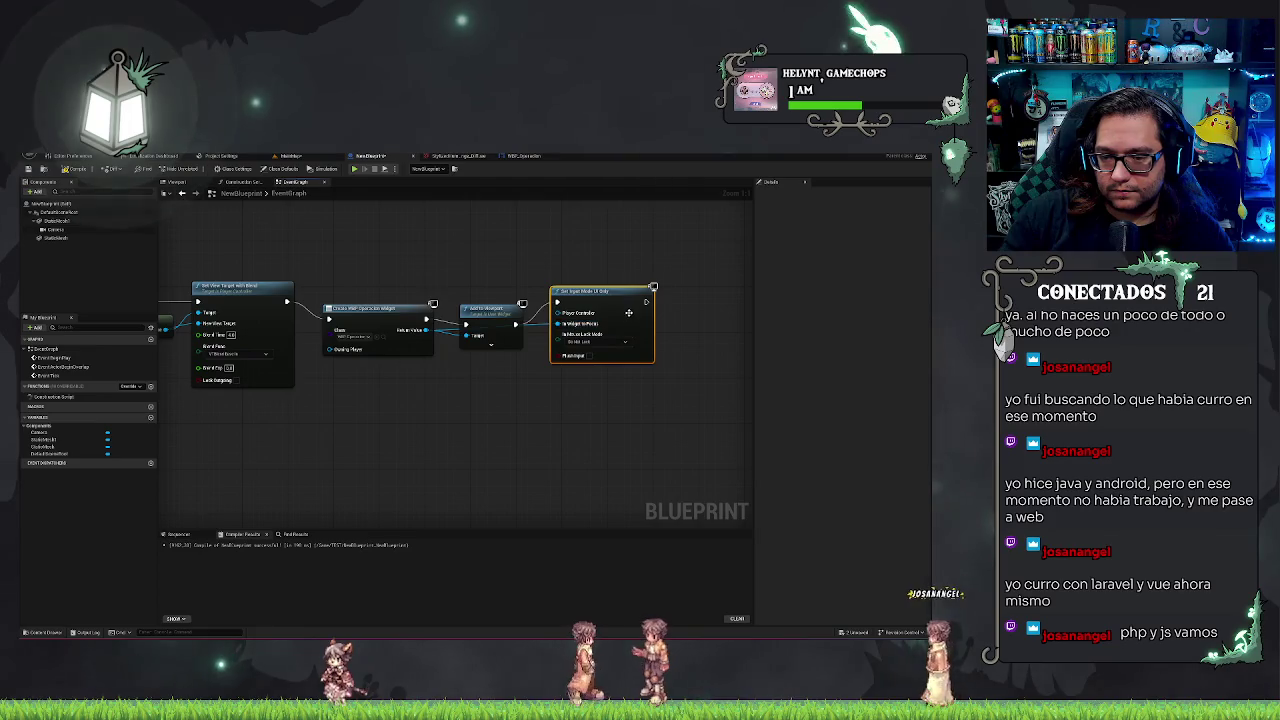
- Wire a new Get Player Controller node into its Player Controller input
drag(651, 305, 663, 305)
drag(569, 313, 533, 377)
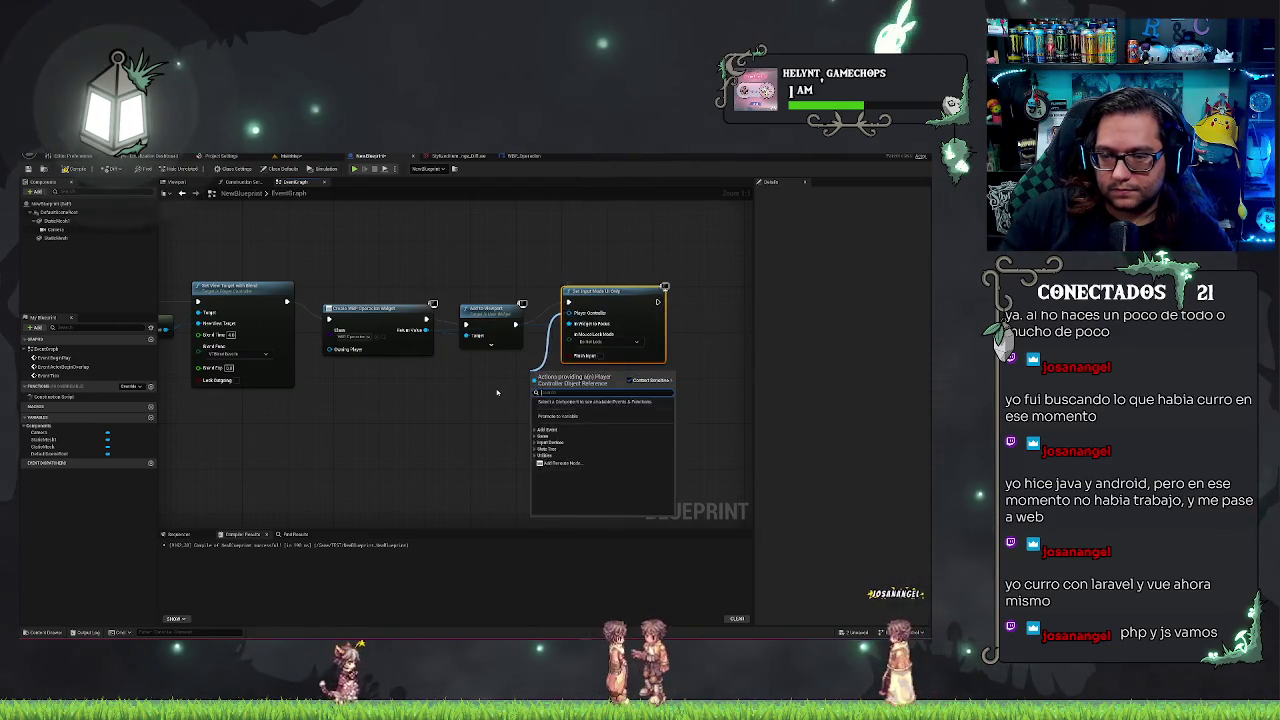
text(get play)
key(Return)
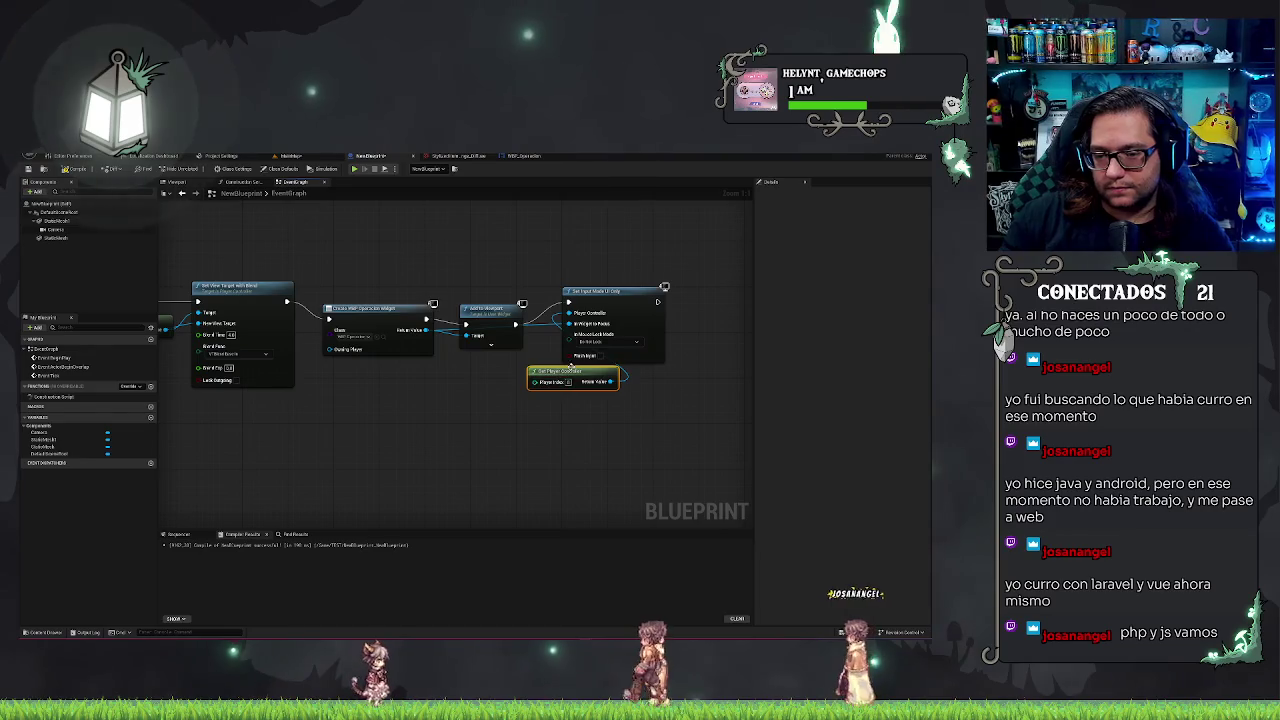
drag(567, 377, 499, 383)
- From the controller's Return Value, add a Set Show Mouse Cursor node via 'mouse int'
drag(658, 302, 686, 312)
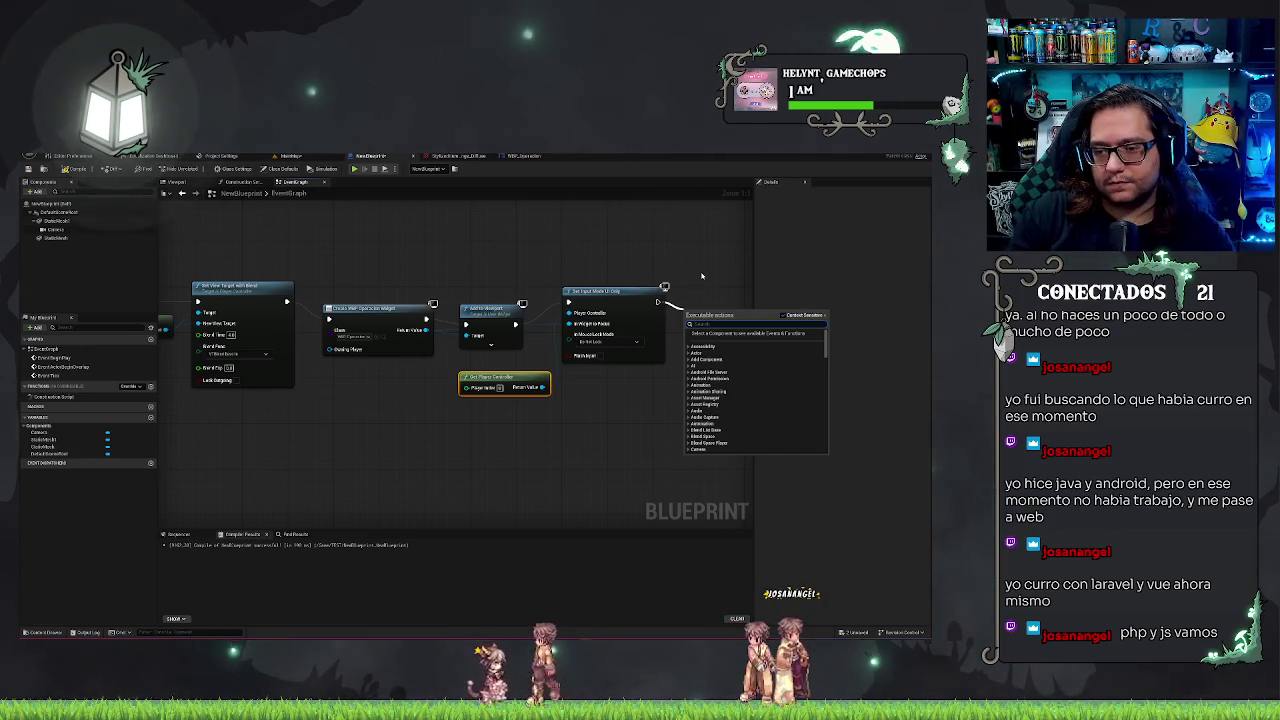
text(mouse)
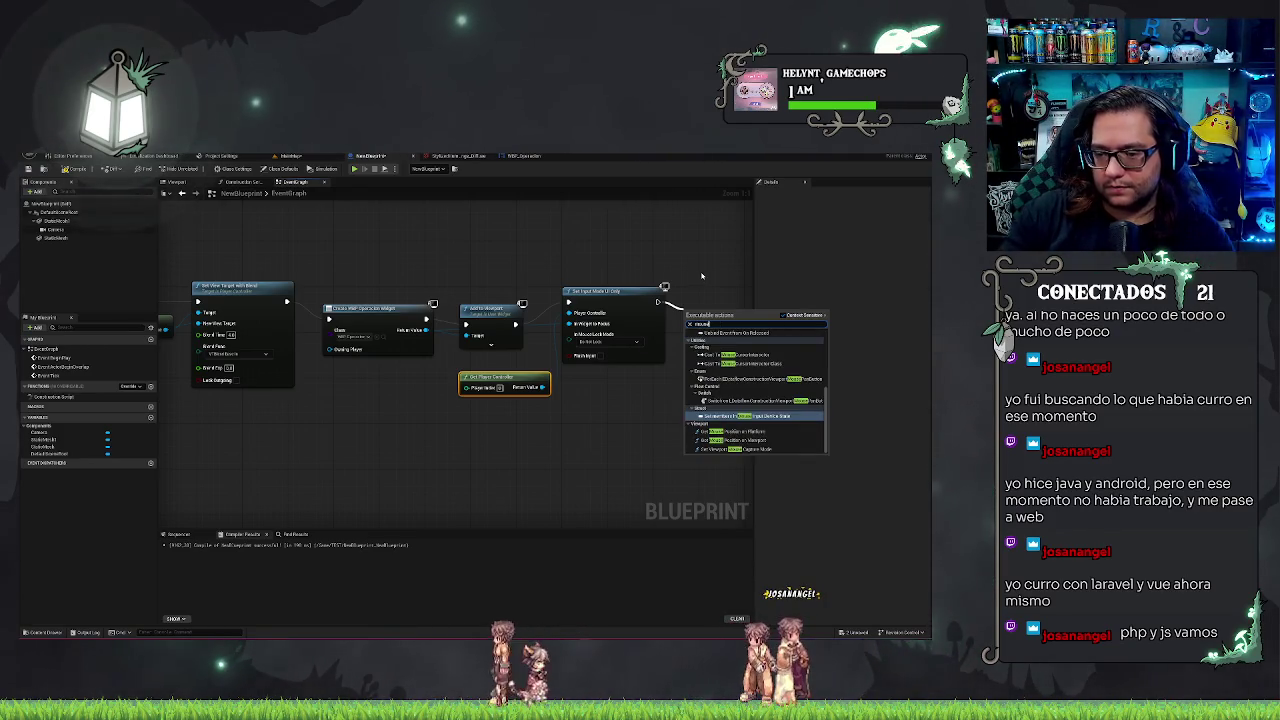
text( i)
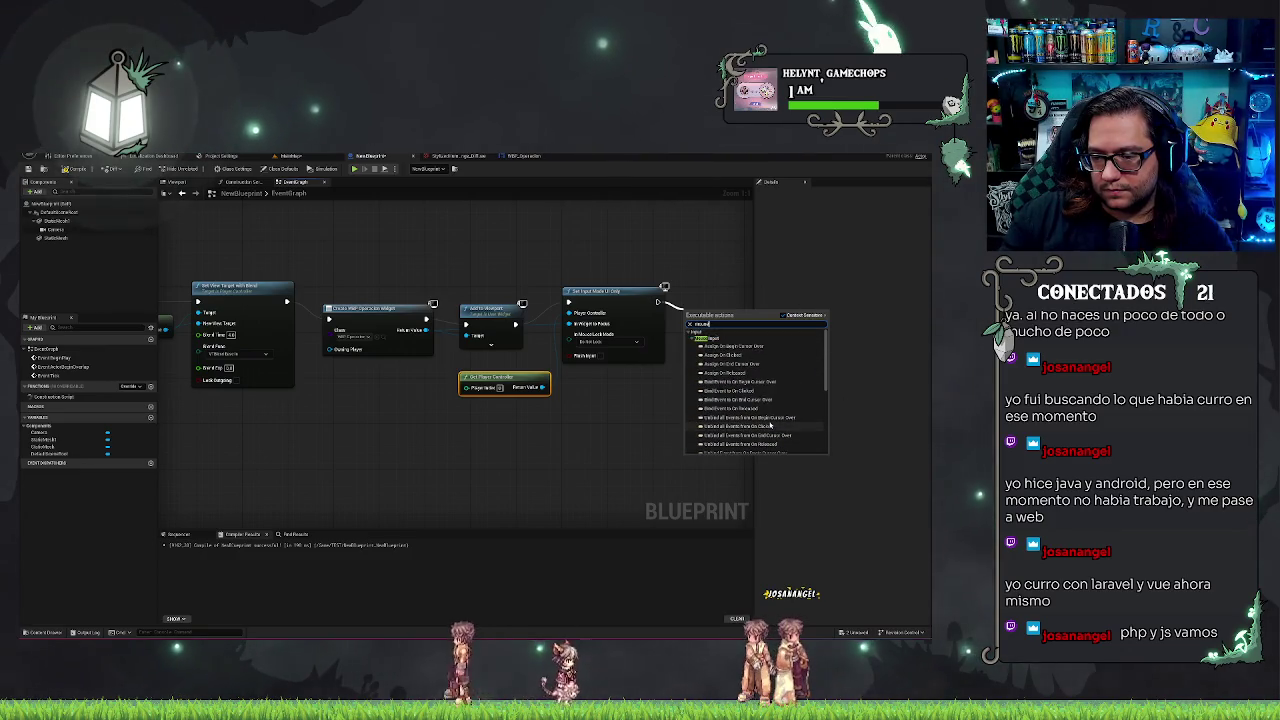
scroll(770, 425, down, 3)
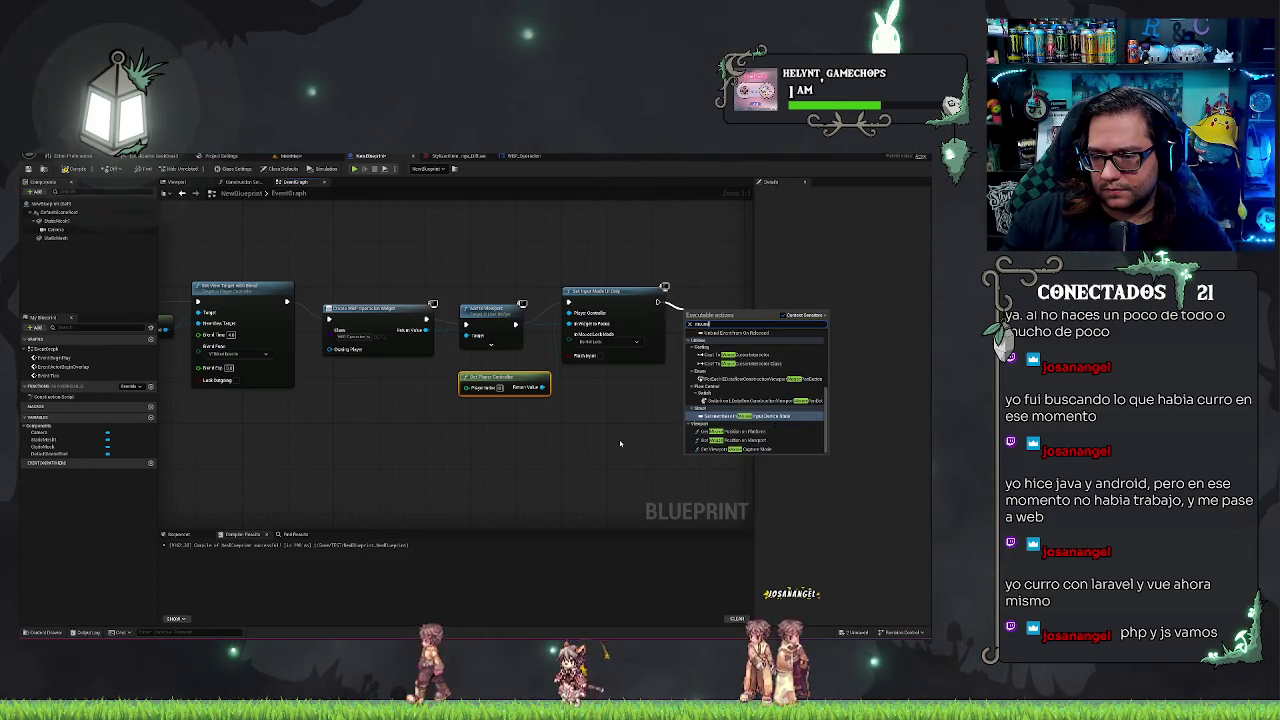
drag(548, 386, 600, 388)
text(mouse)
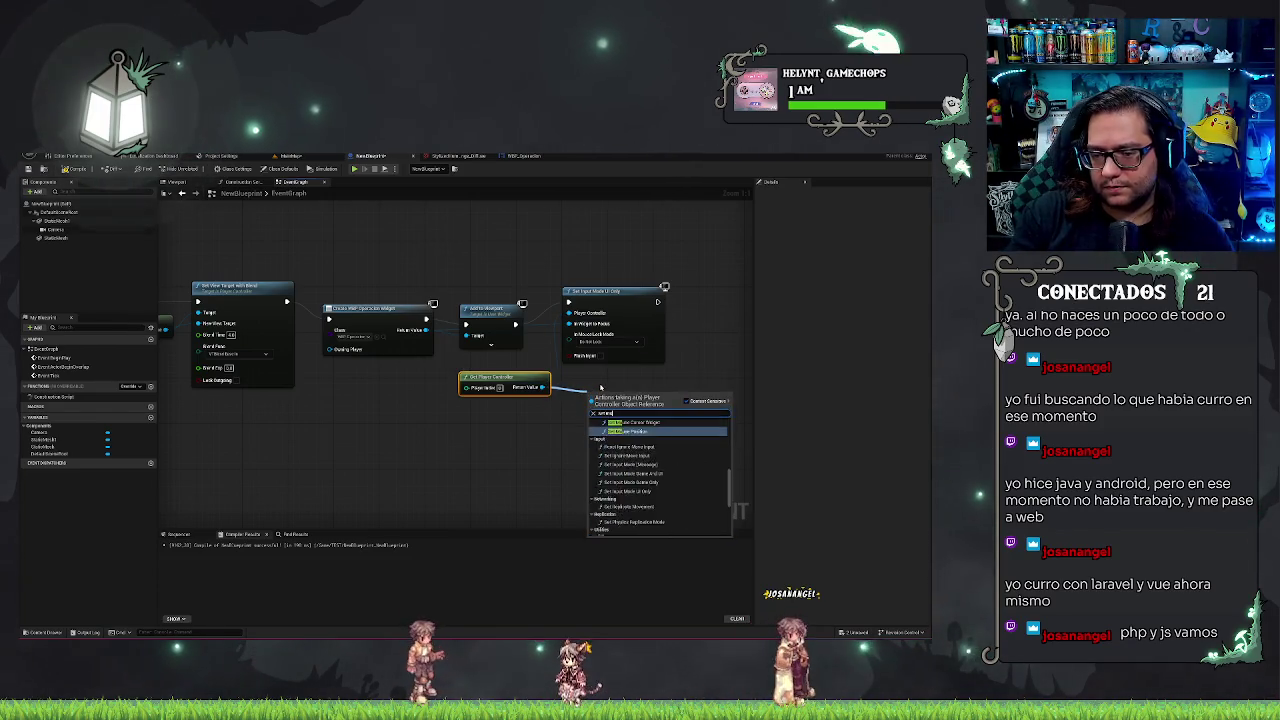
text( int)
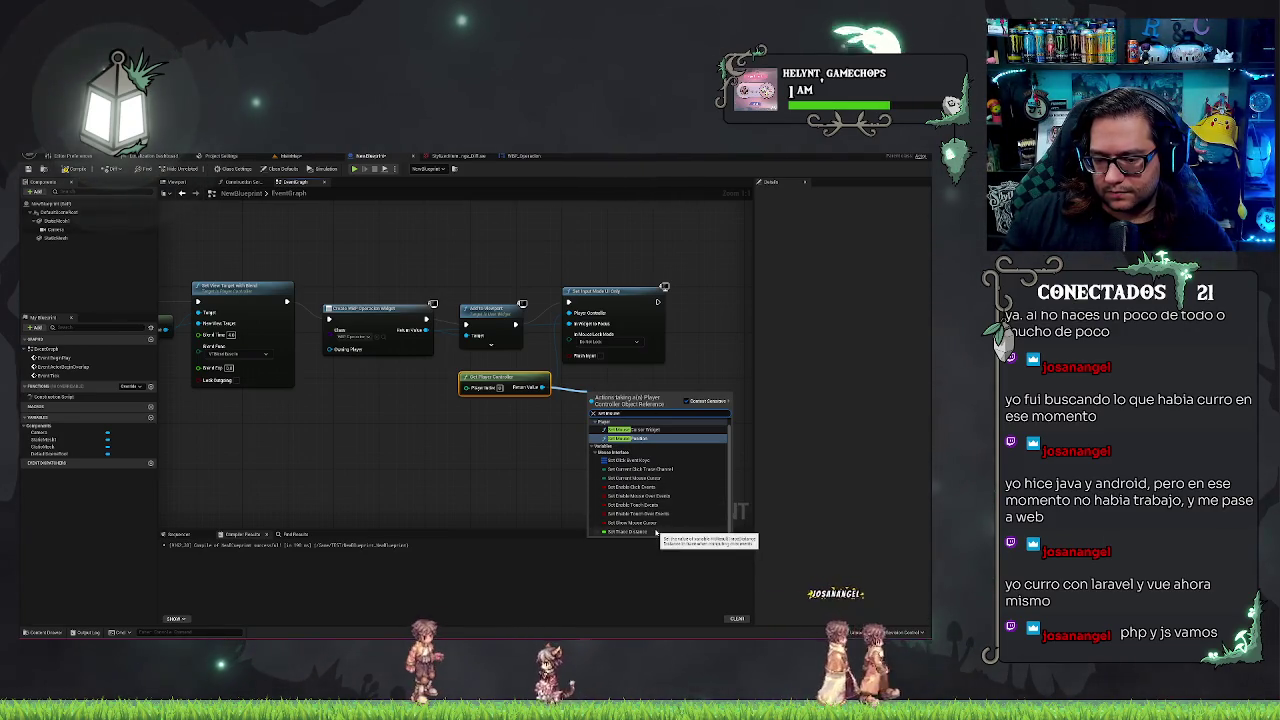
click(657, 532)
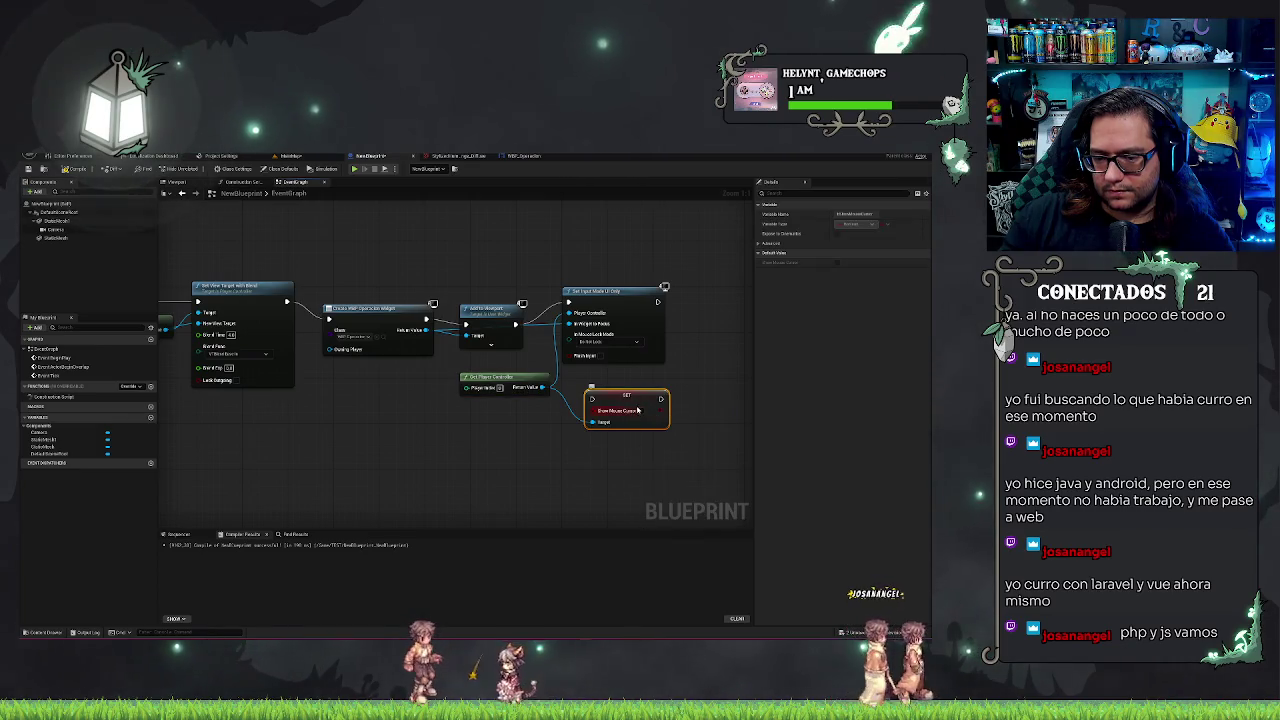
- Place Show Mouse Cursor beside Set Input Mode UI Only, compile, and start a test play
mouse_move(637, 410)
mouse_down()
mouse_move(743, 311)
mouse_move(712, 312)
mouse_up()
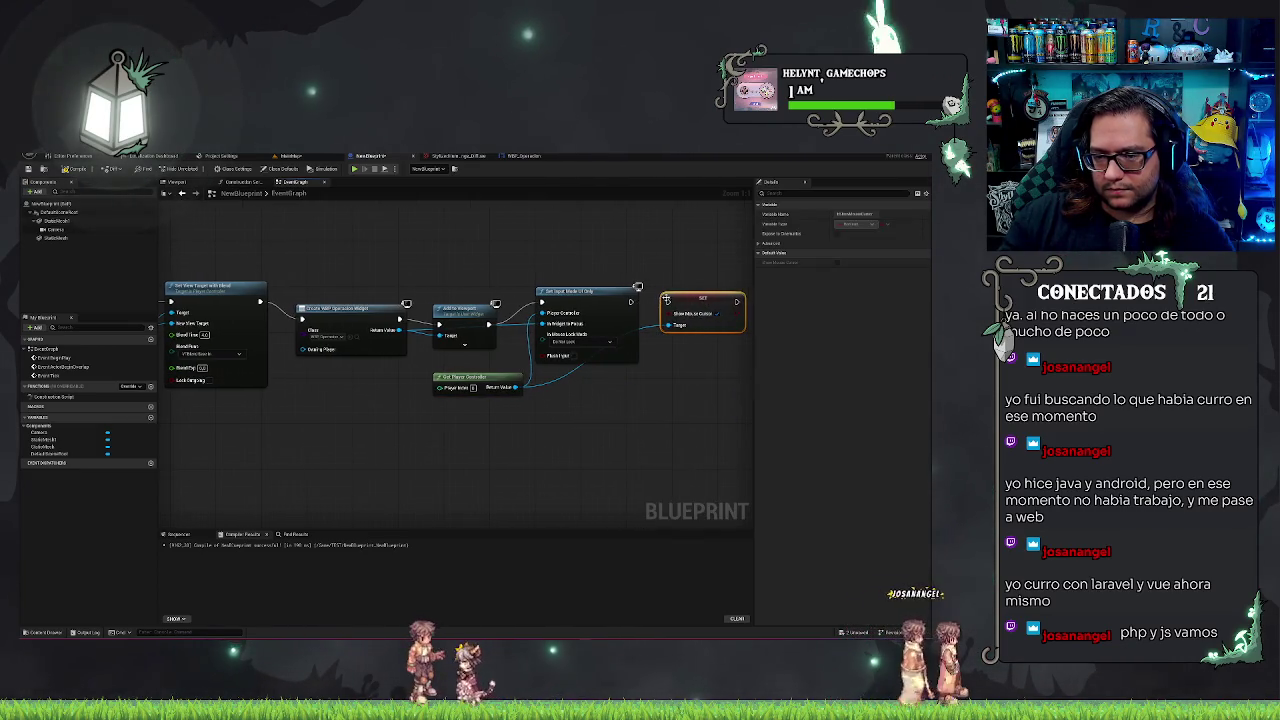
click(663, 238)
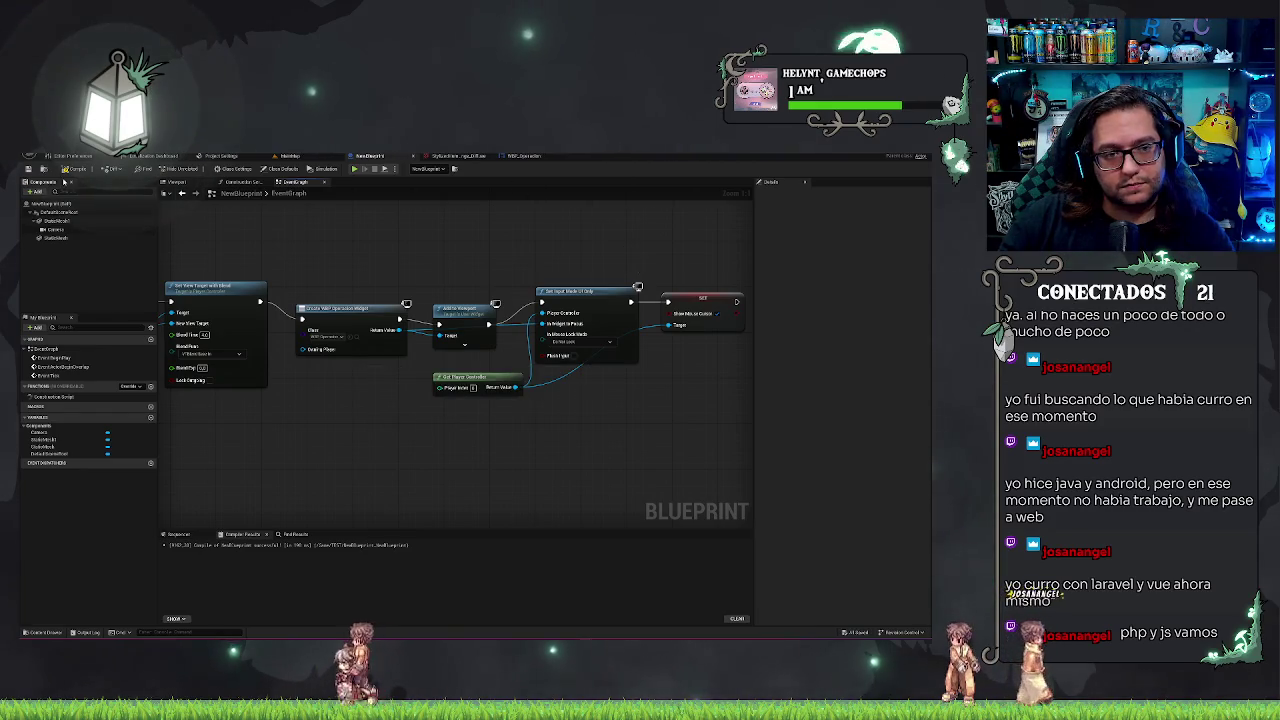
click(62, 169)
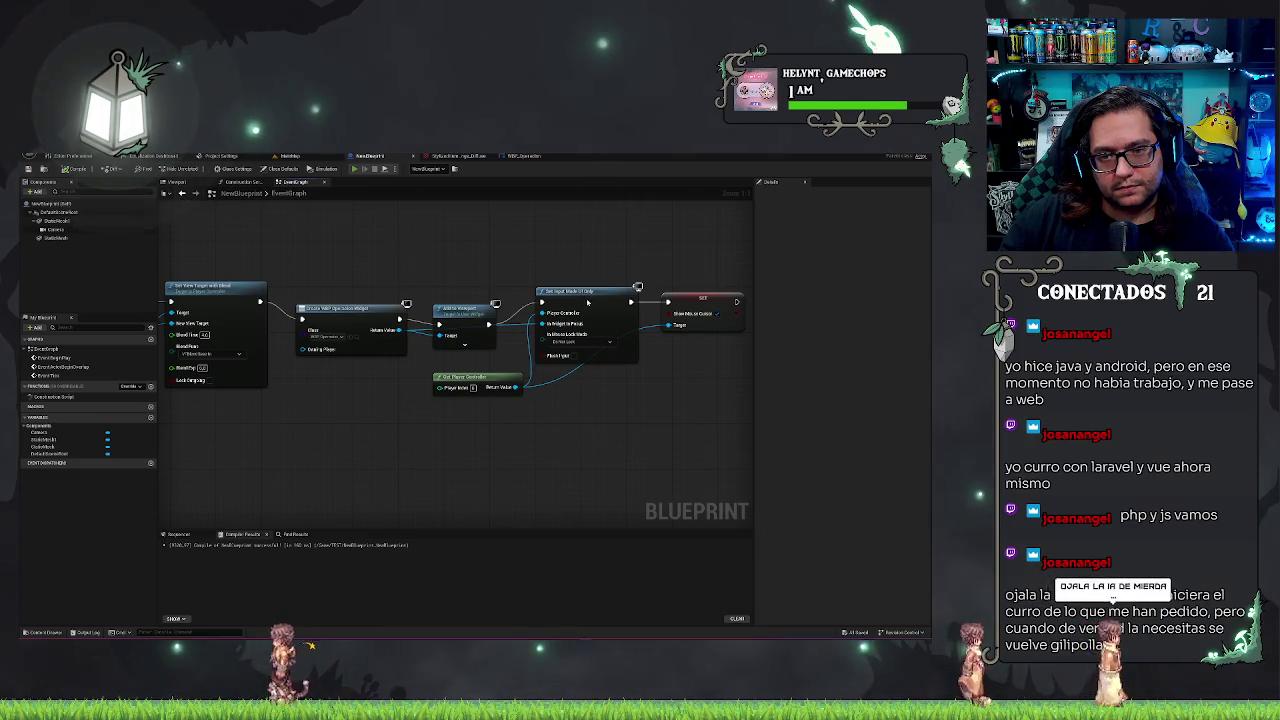
key(alt+p)
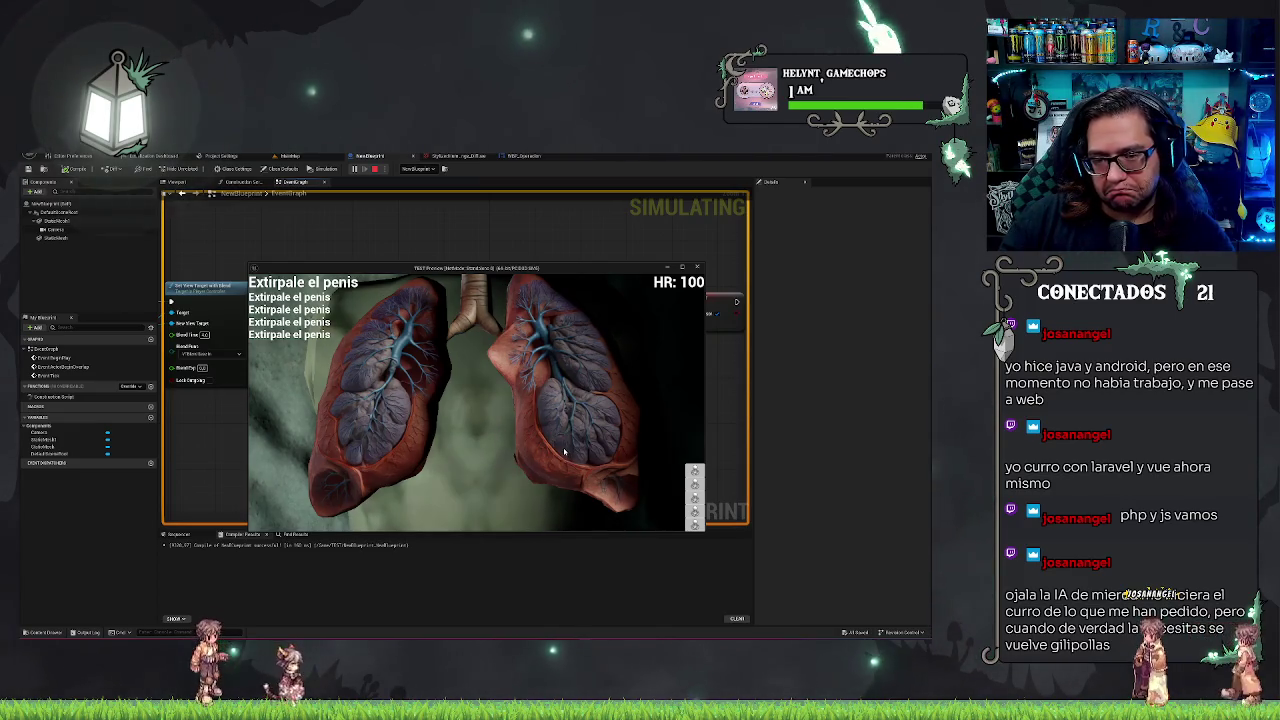
- Switch the running play preview to fullscreen with Alt+Enter
key(alt+Return)
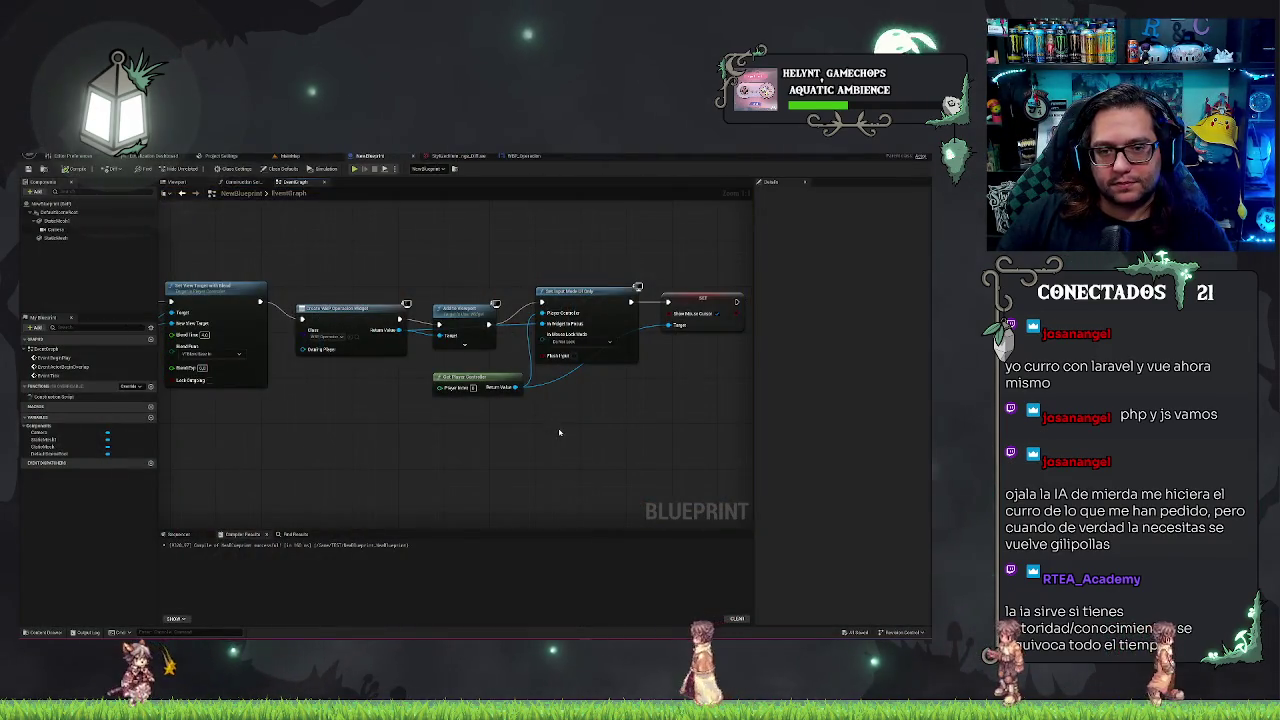
click(291, 157)
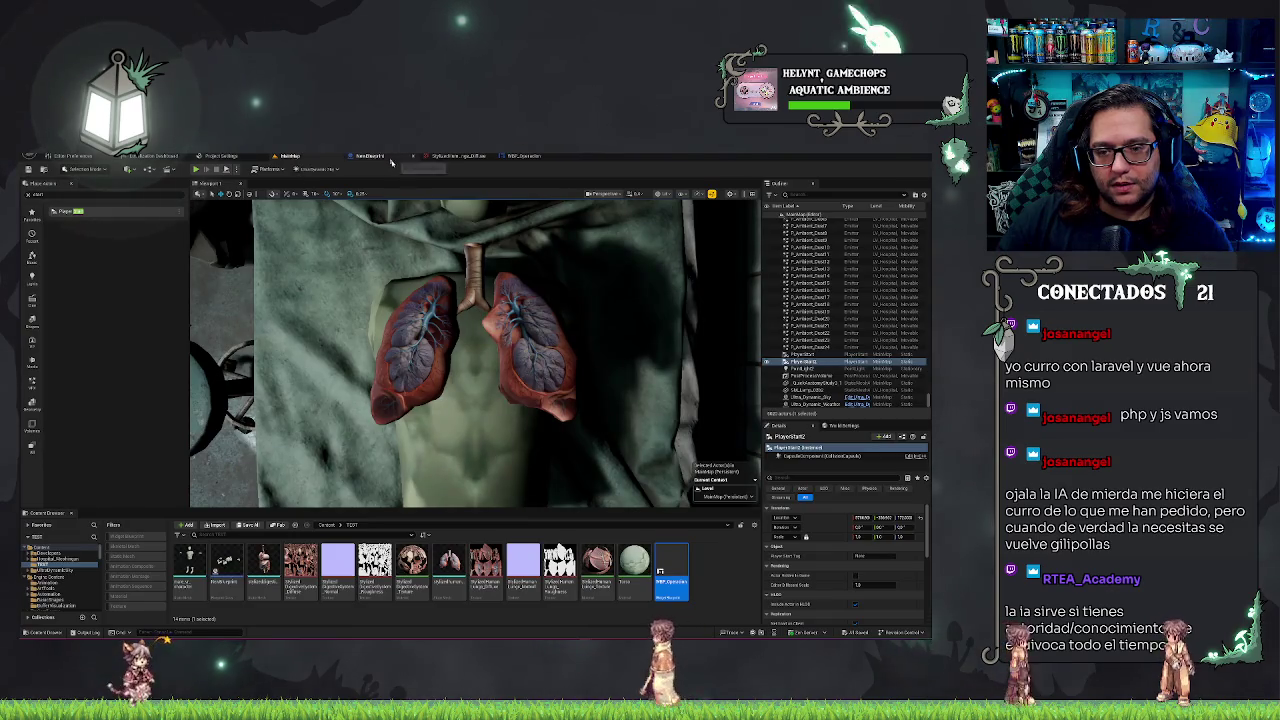
click(475, 340)
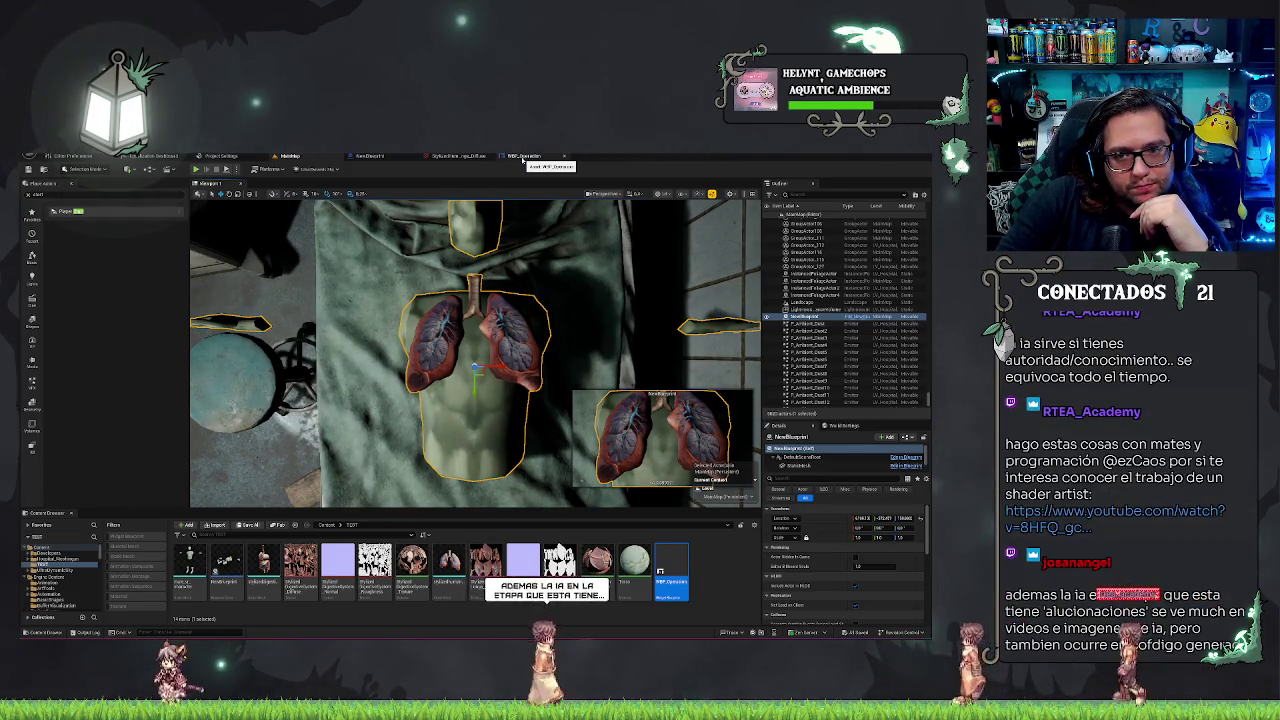
click(369, 156)
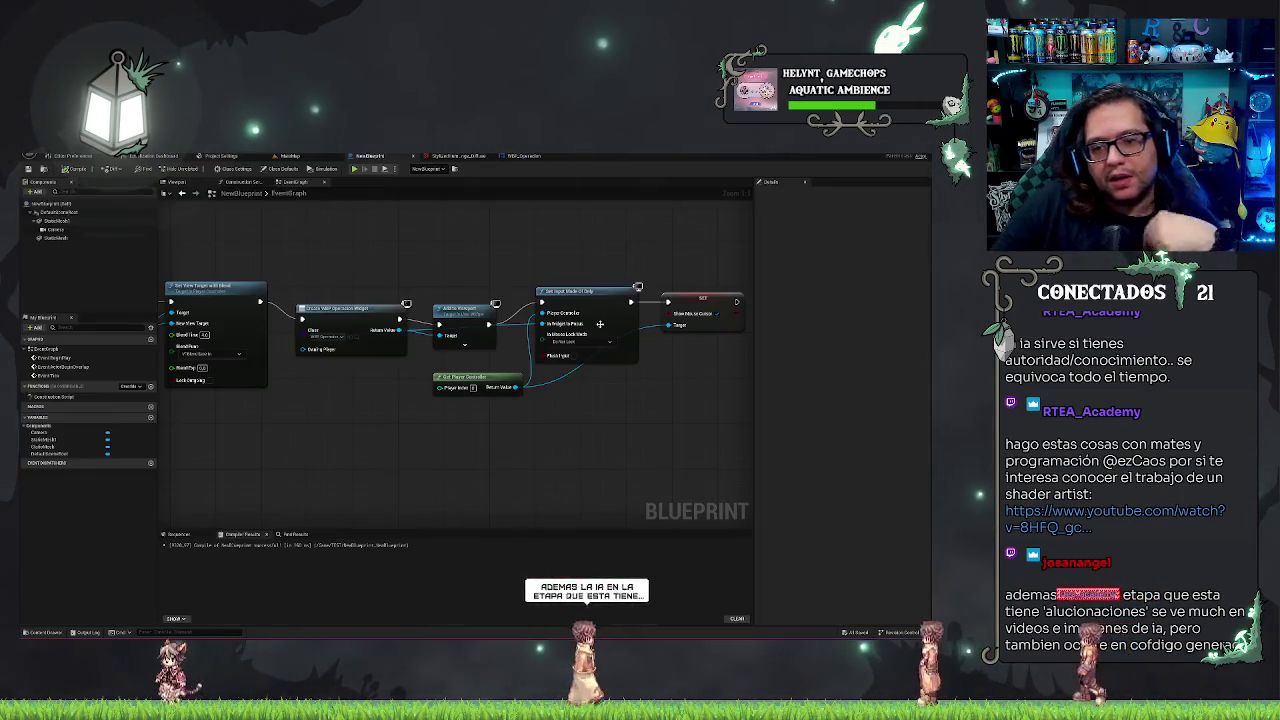
- Attach a Set Timer by Function Name node after the Show Mouse Cursor setter
scroll(563, 438, down, 5)
scroll(500, 400, up, 4)
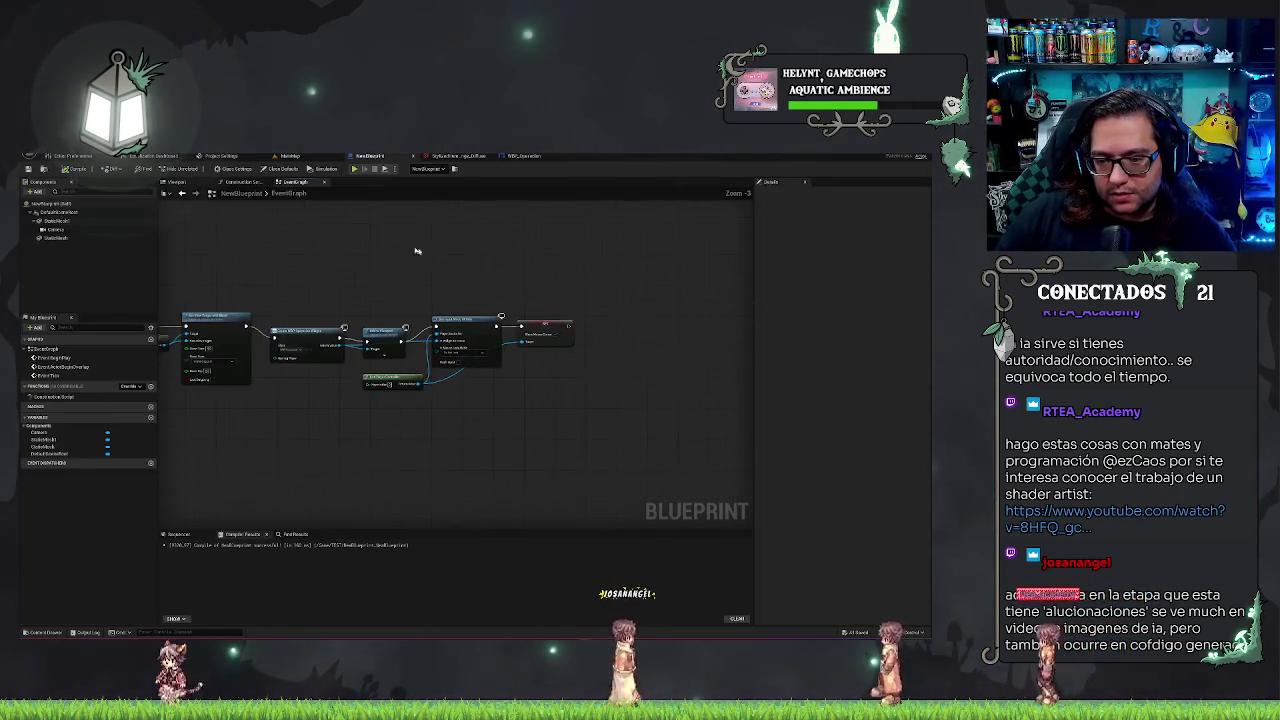
drag(569, 327, 591, 333)
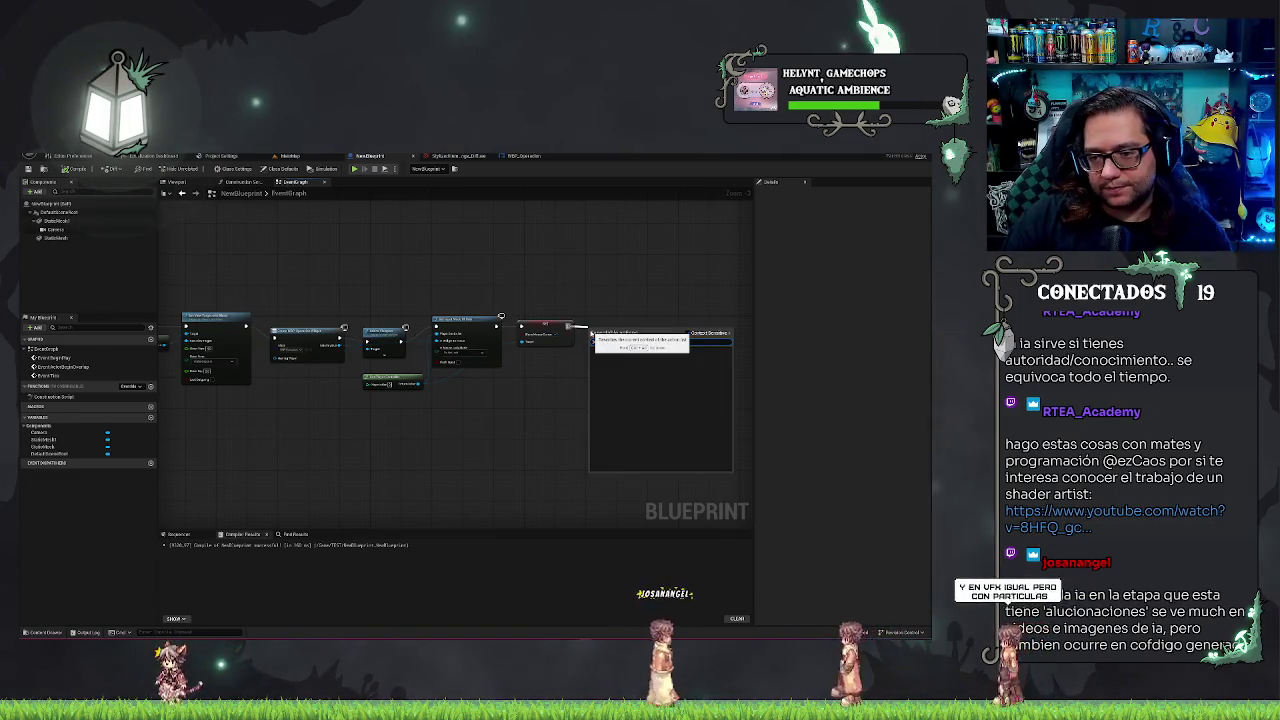
text(timer)
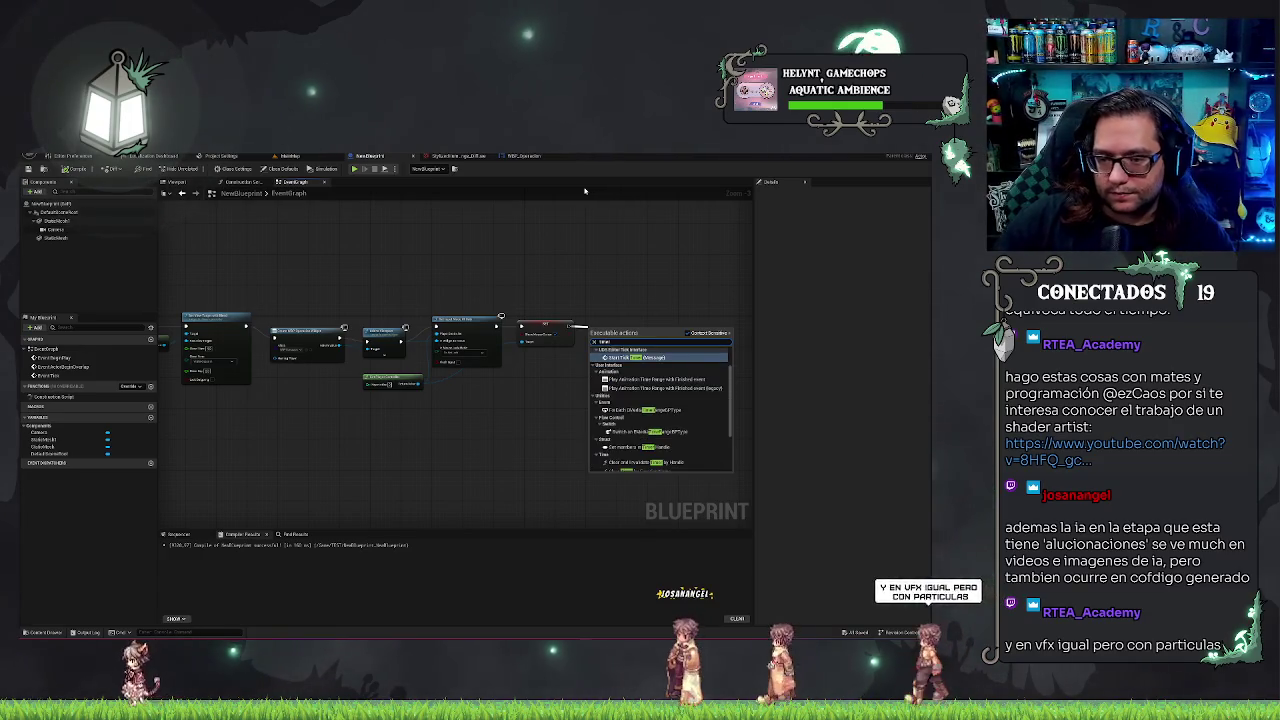
scroll(675, 432, down, 3)
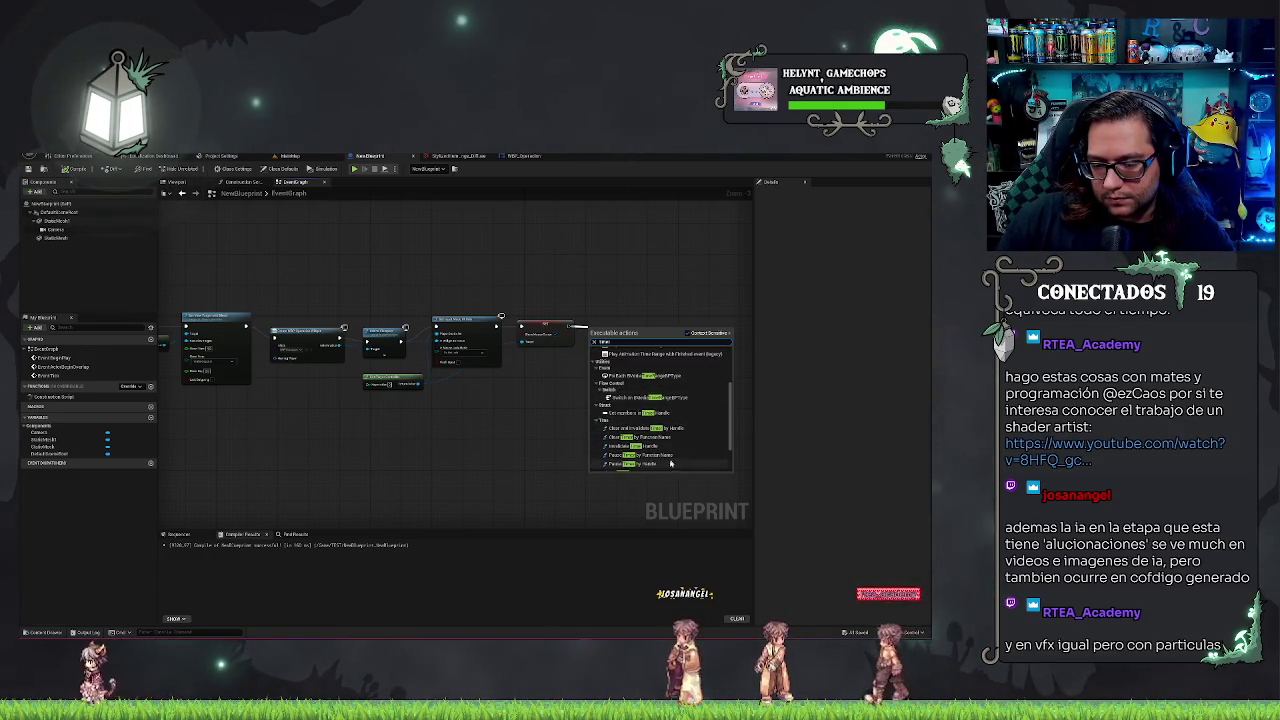
scroll(668, 458, down, 2)
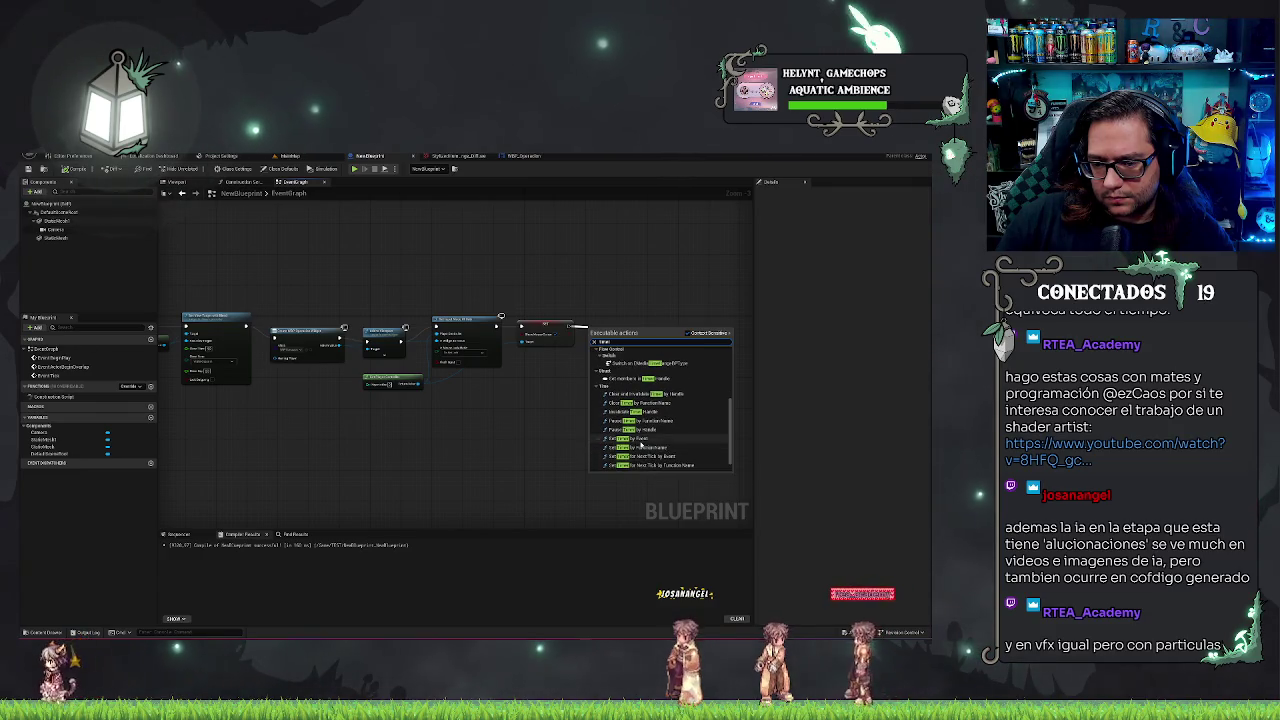
click(641, 443)
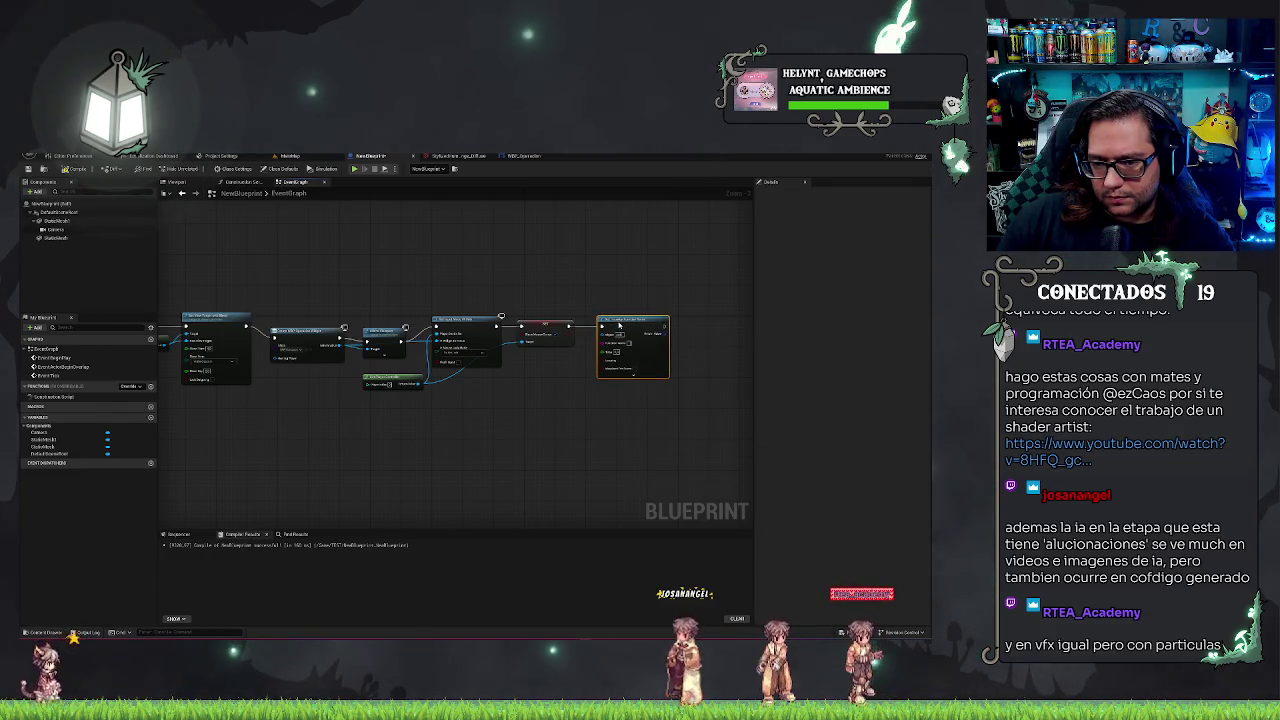
- Pan across the graph to review the BeginPlay, Delay, Create Widget and Set Input Mode nodes
scroll(619, 325, up, 3)
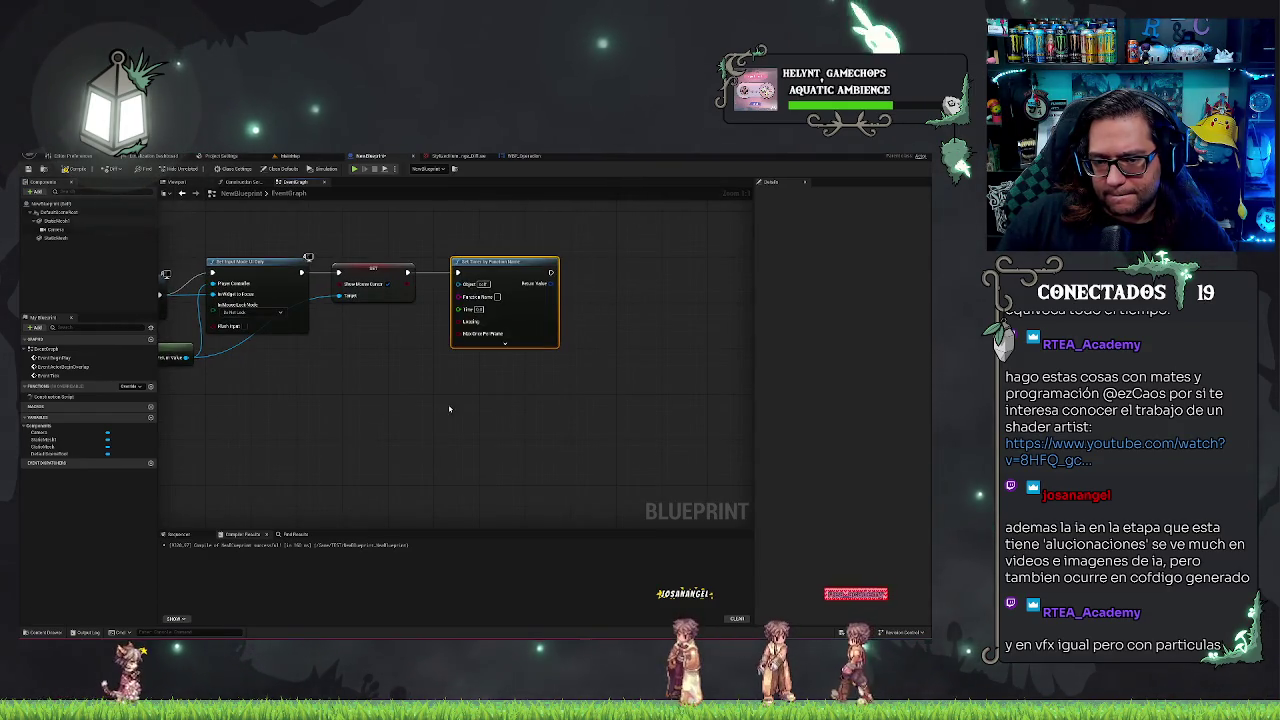
scroll(450, 408, up, 1)
scroll(563, 414, down, 2)
drag(497, 430, 541, 451)
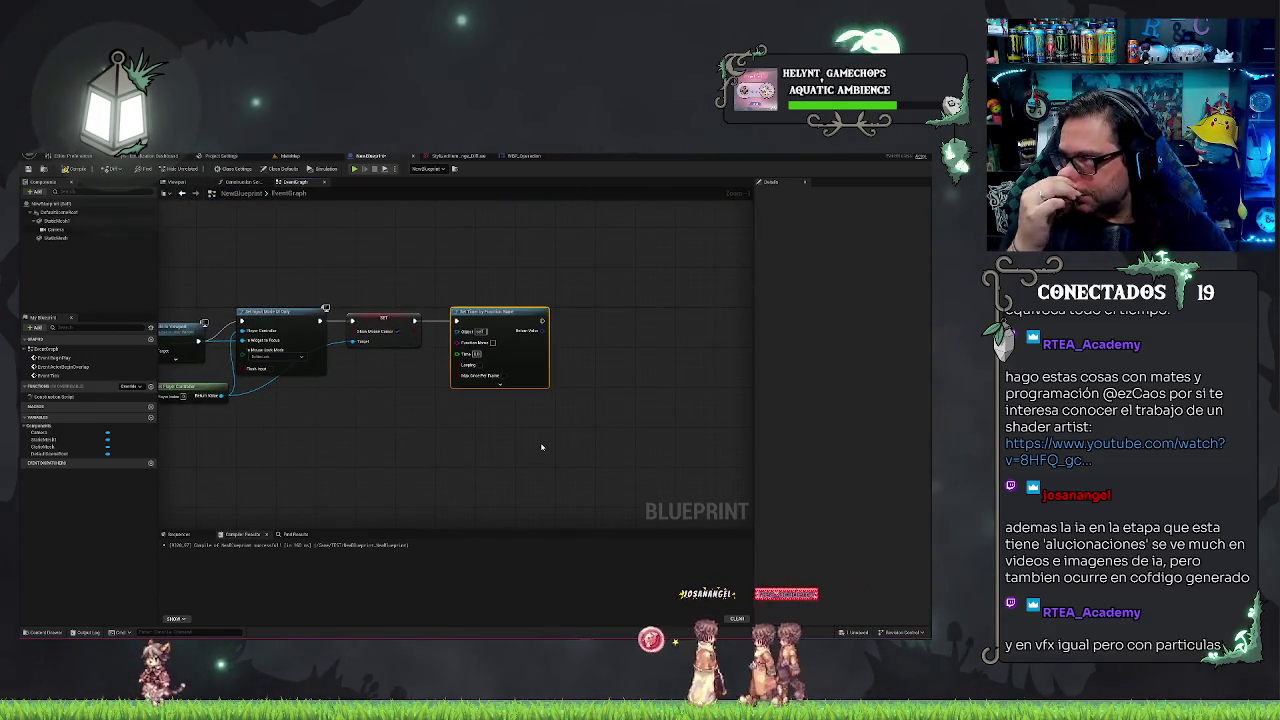
drag(624, 186, 492, 260)
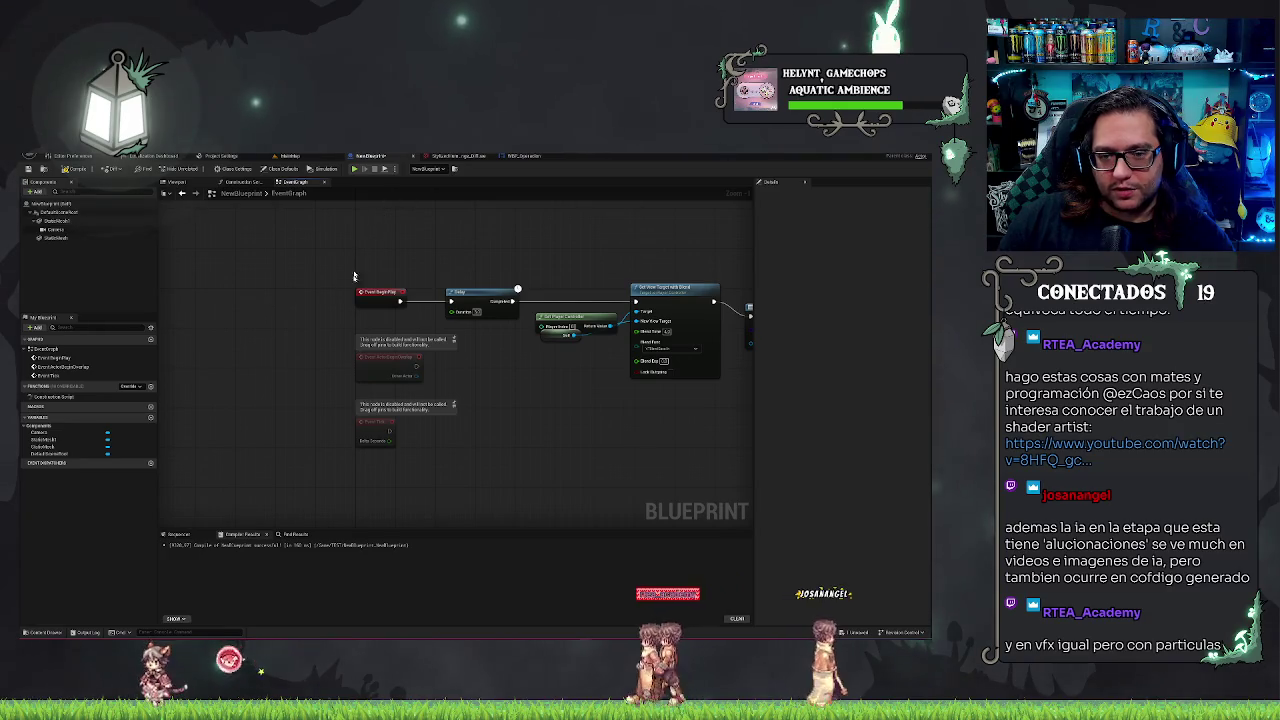
drag(617, 447, 219, 437)
mouse_move(283, 466)
mouse_down()
mouse_move(618, 456)
mouse_move(309, 457)
mouse_move(240, 443)
mouse_up()
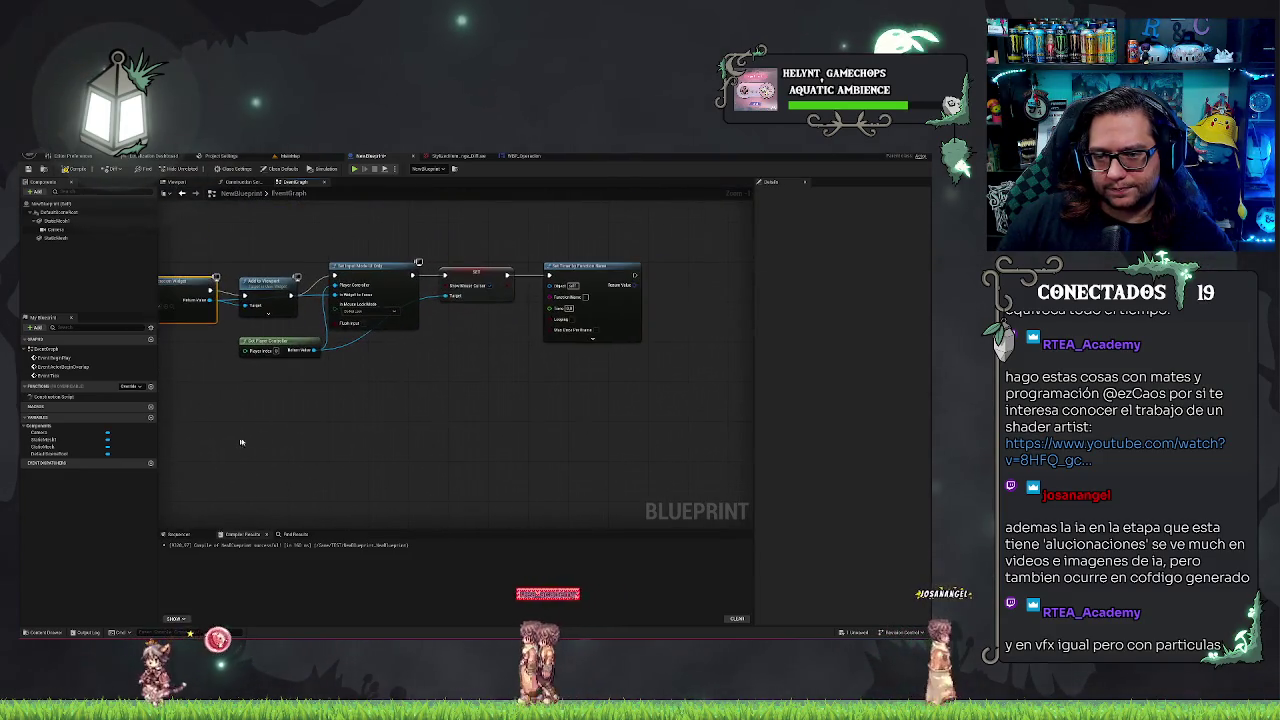
scroll(543, 437, down, 4)
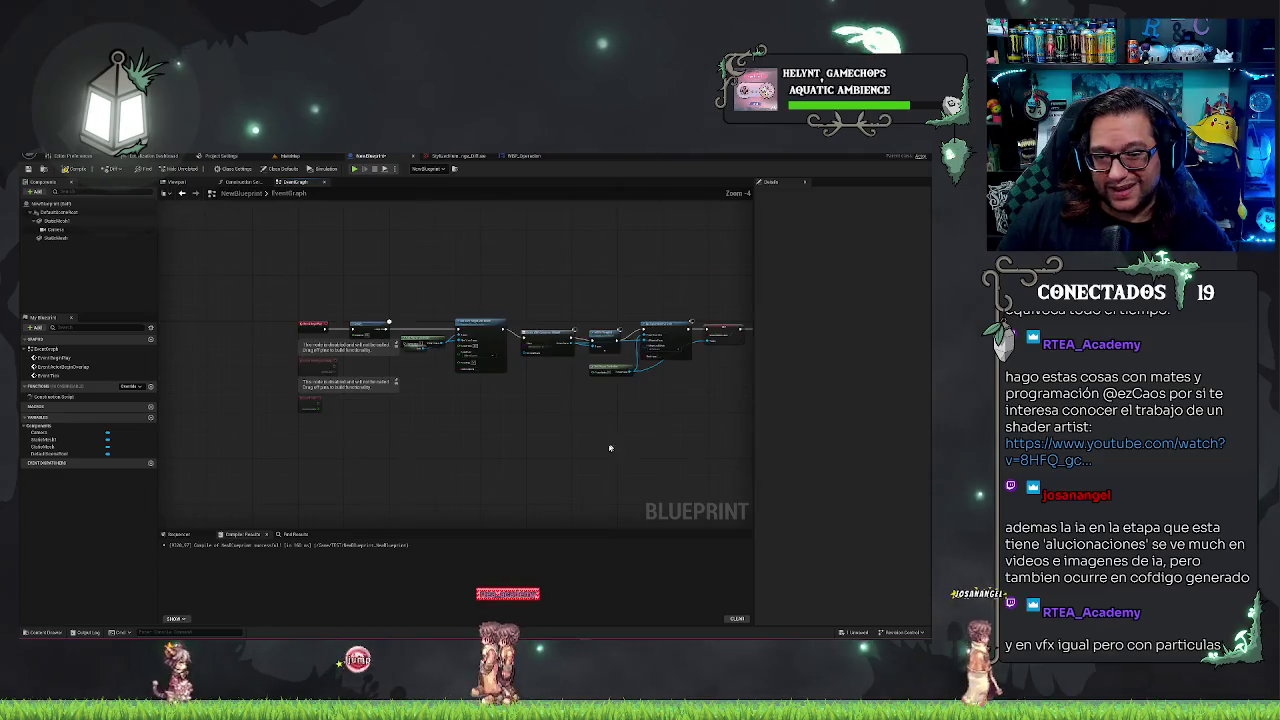
drag(396, 278, 205, 274)
scroll(417, 417, up, 3)
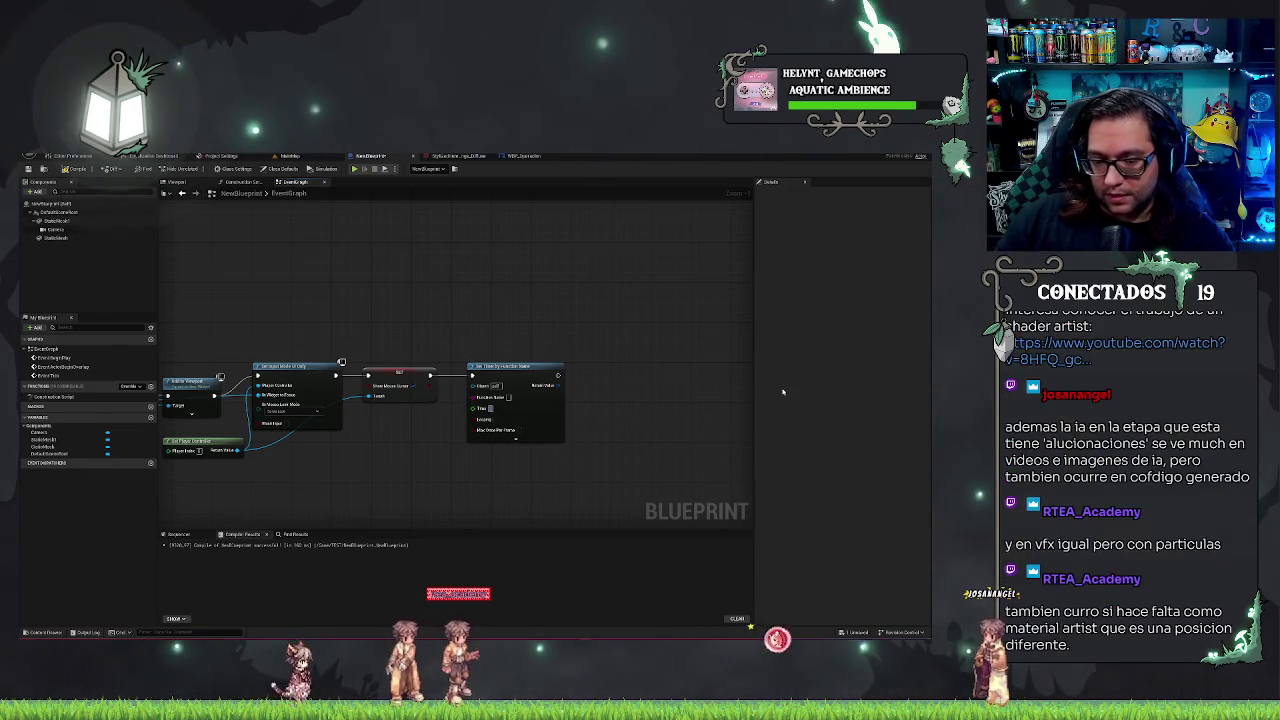
- Commit the Set Timer node's Time value and pan to open empty space
key(Return)
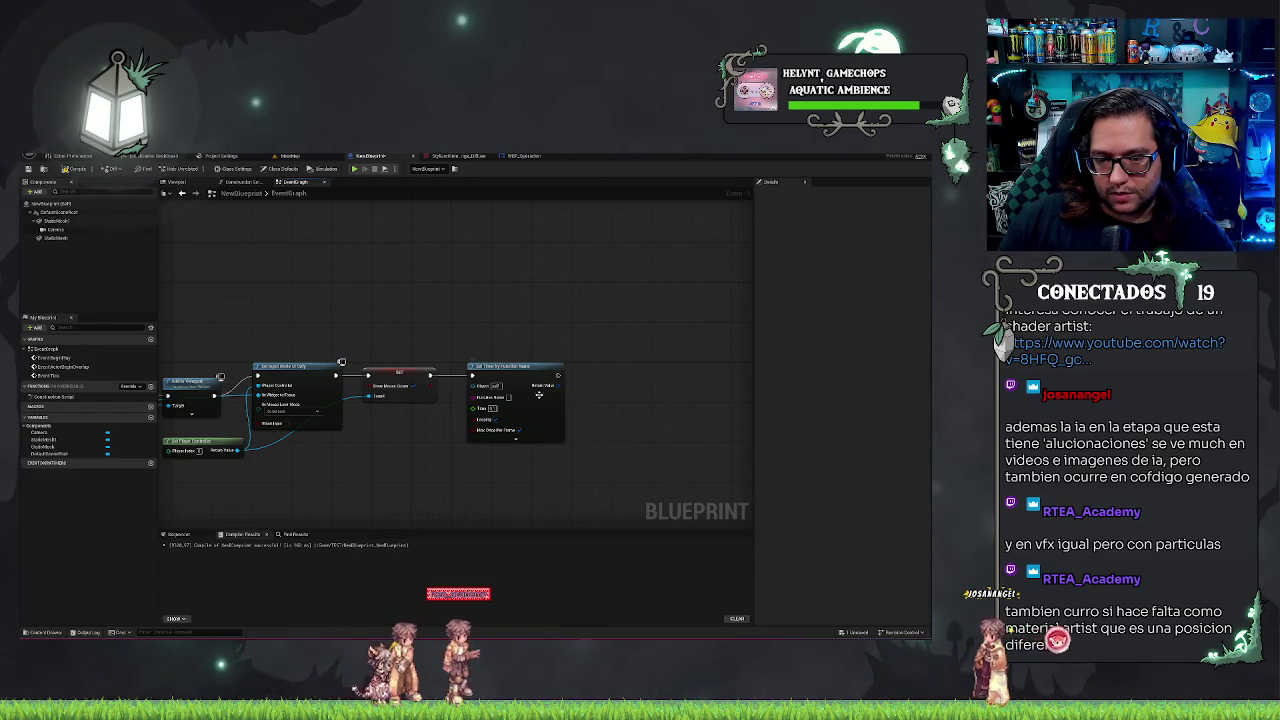
drag(458, 493, 518, 376)
drag(292, 483, 437, 445)
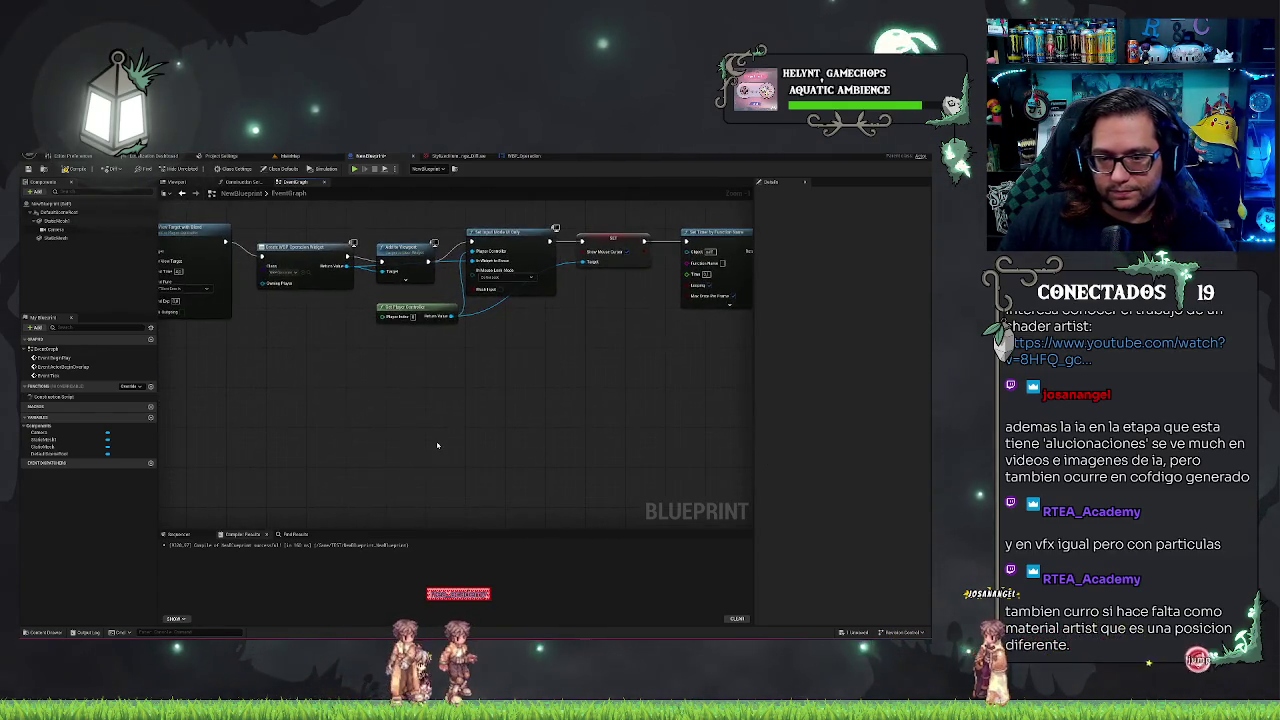
- Add a custom event node named Mostrar to the graph
right_click(447, 420)
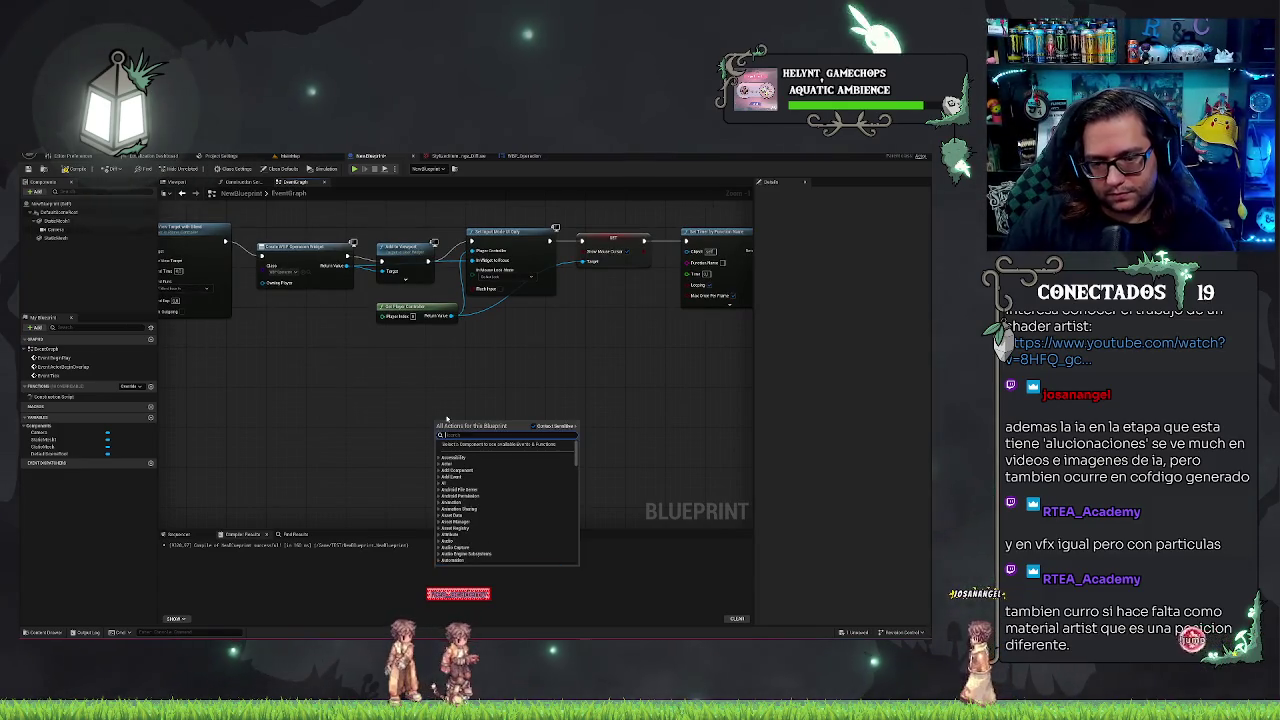
text(check)
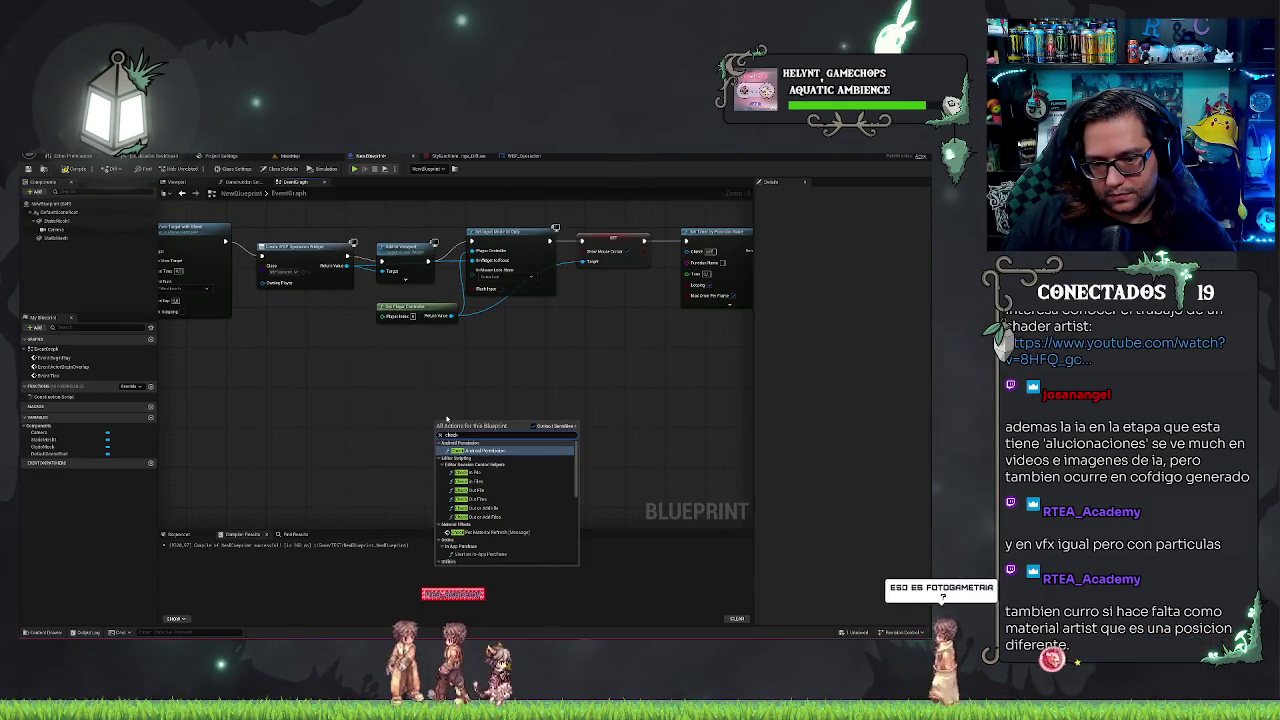
key(BackSpace)
key(BackSpace)
key(BackSpace)
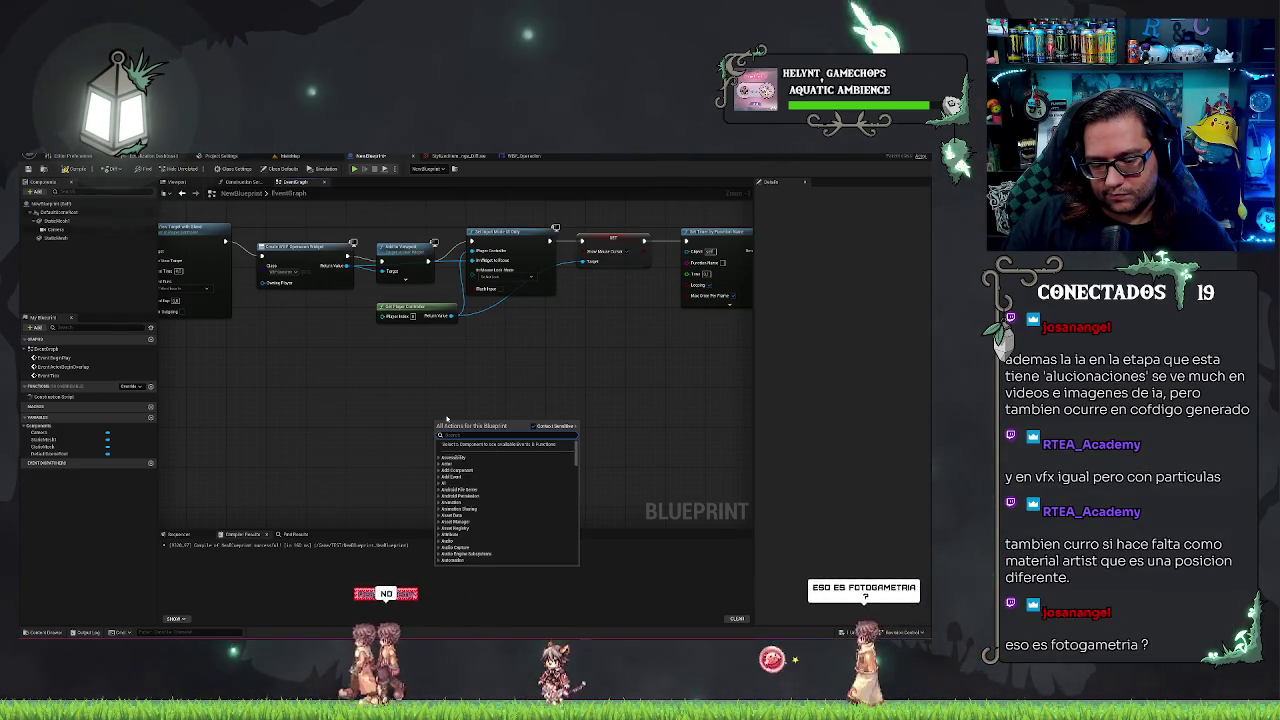
text(custom event)
key(Return)
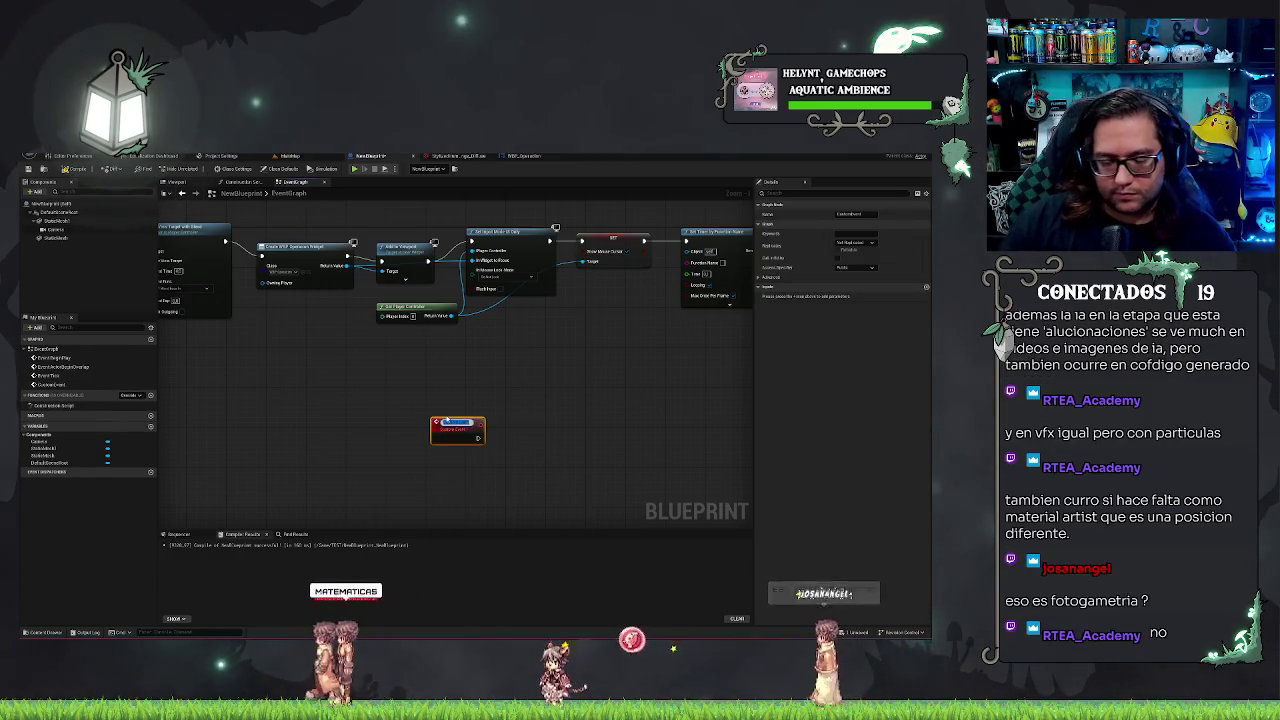
text(Mostrar)
key(Return)
- Wire a Line Trace By Channel node from Mostrar's execution output and position it
drag(473, 436, 510, 448)
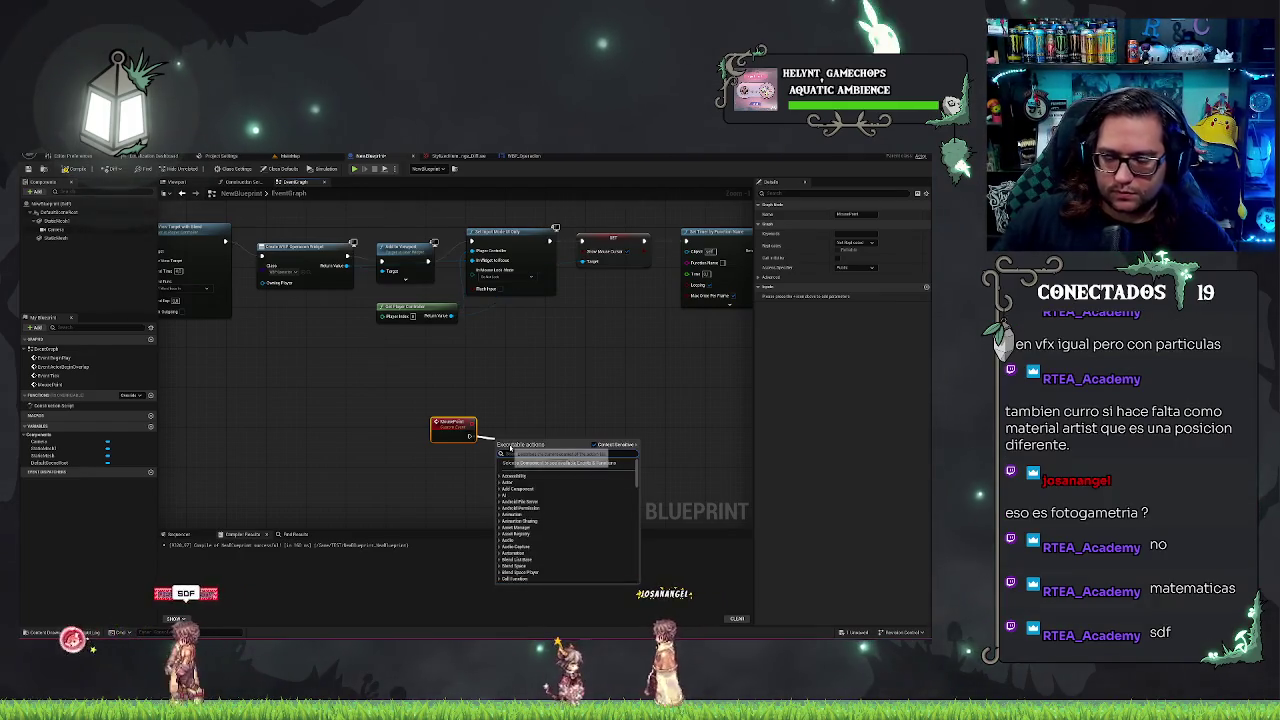
text(line trace)
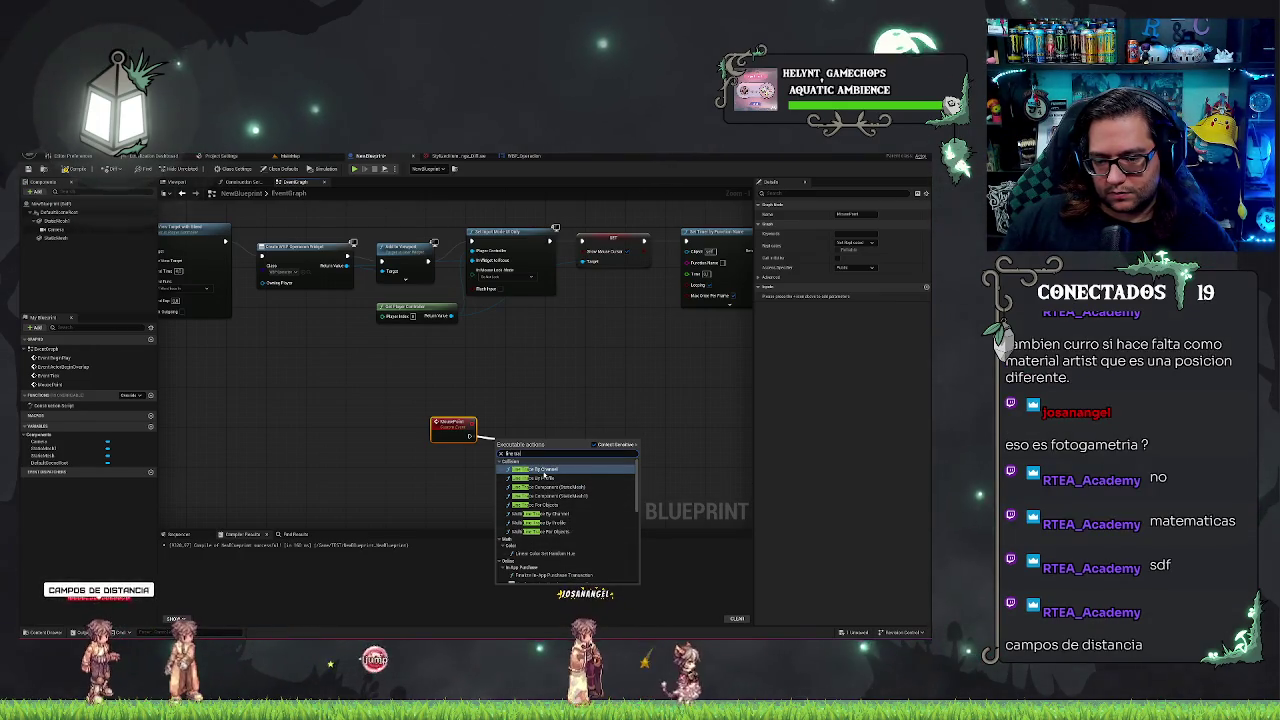
click(544, 470)
drag(571, 444, 615, 430)
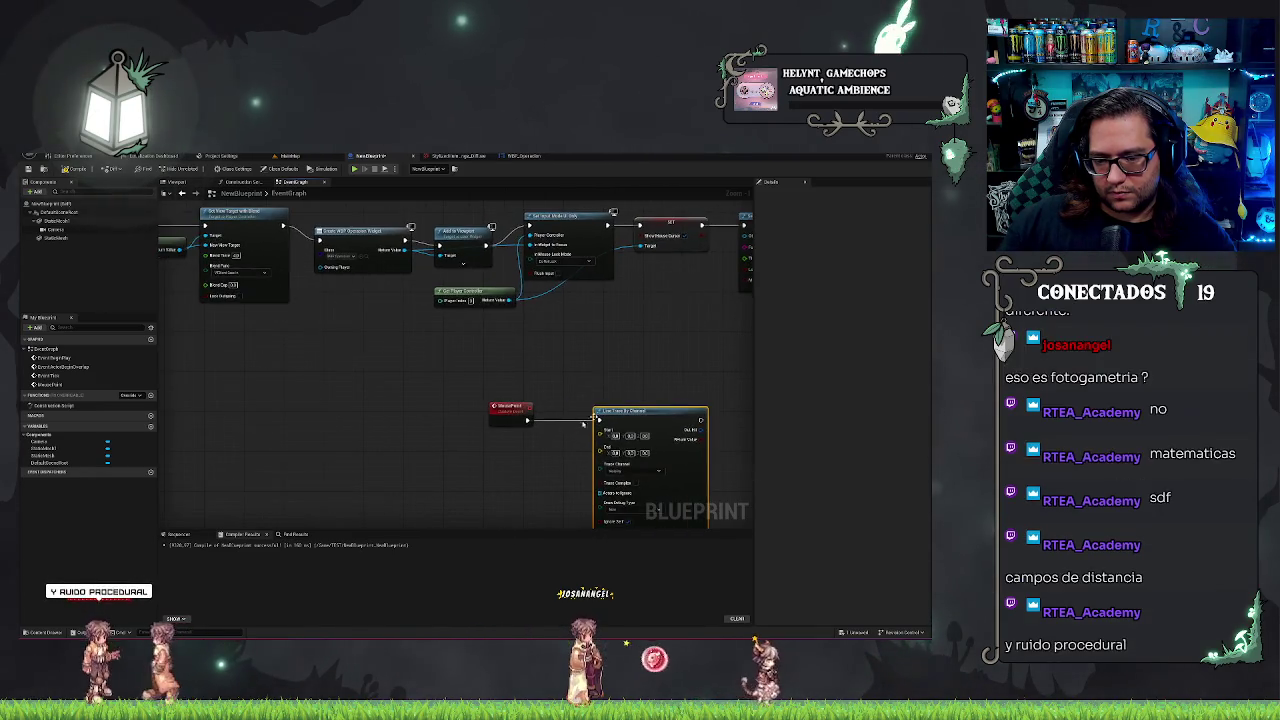
right_click(438, 462)
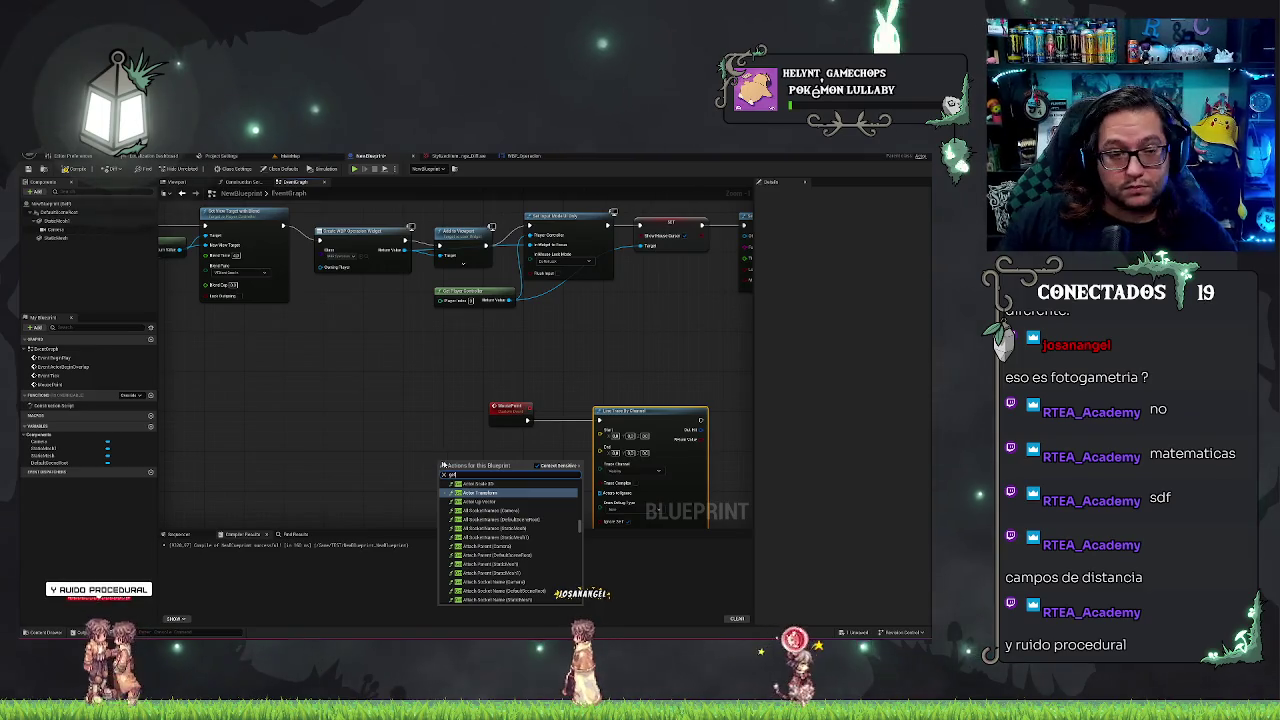
- Add a Camera getter with a Get World Location node
mouse_move(68, 230)
mouse_down()
mouse_move(430, 467)
mouse_move(469, 469)
mouse_up()
text(location)
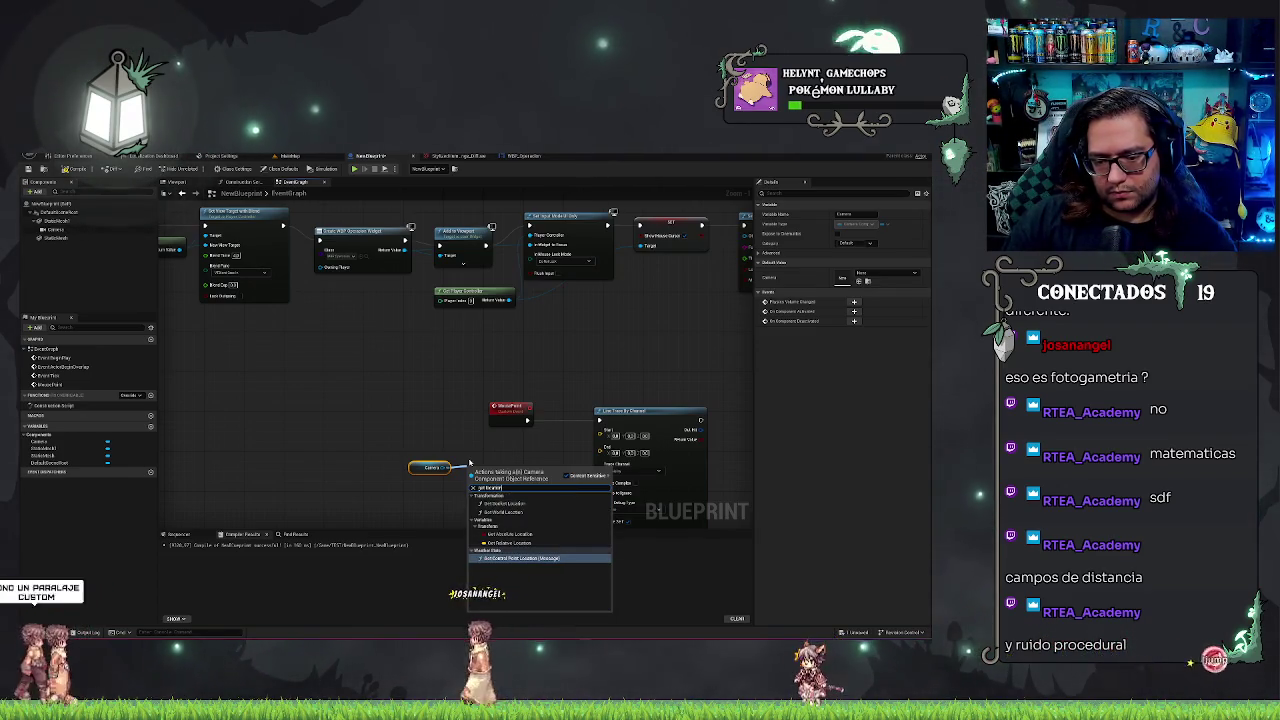
key(Up)
key(Up)
key(Up)
key(Up)
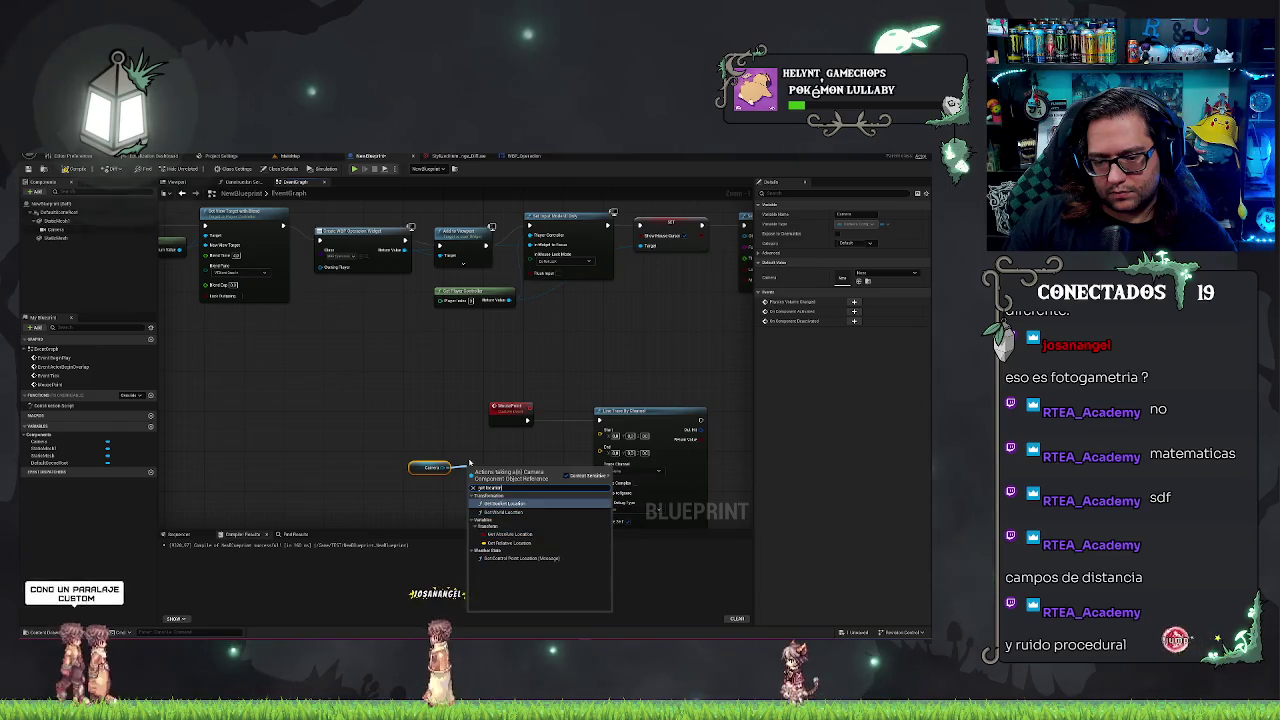
key(Return)
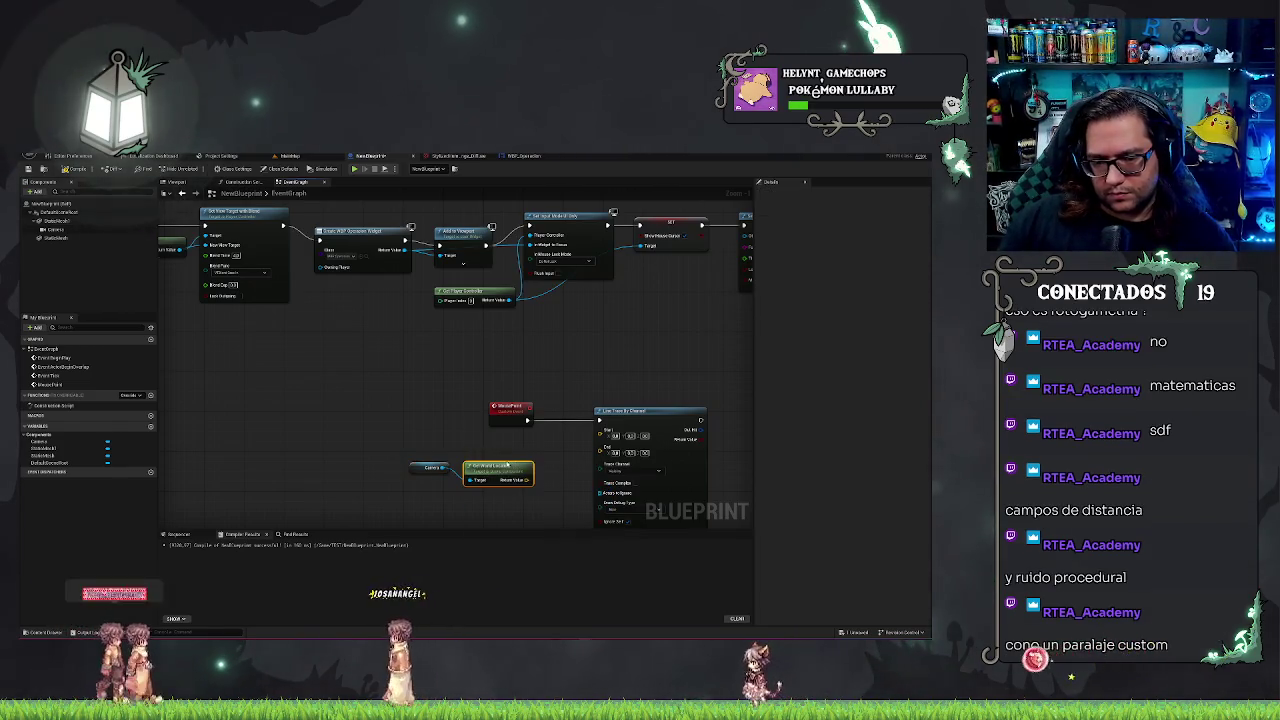
mouse_move(516, 450)
mouse_down()
mouse_move(446, 430)
mouse_move(402, 483)
mouse_up()
- Add Get Forward Vector from the camera followed by an Add node
text(get fo)
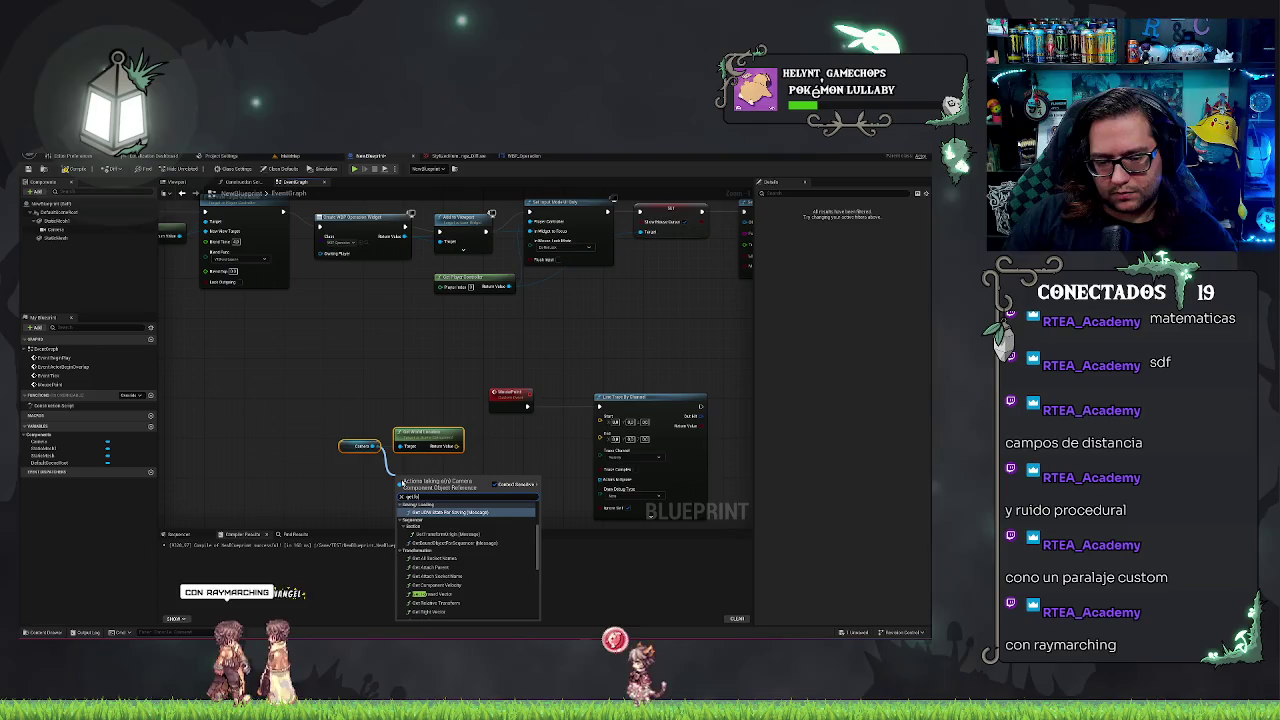
click(440, 594)
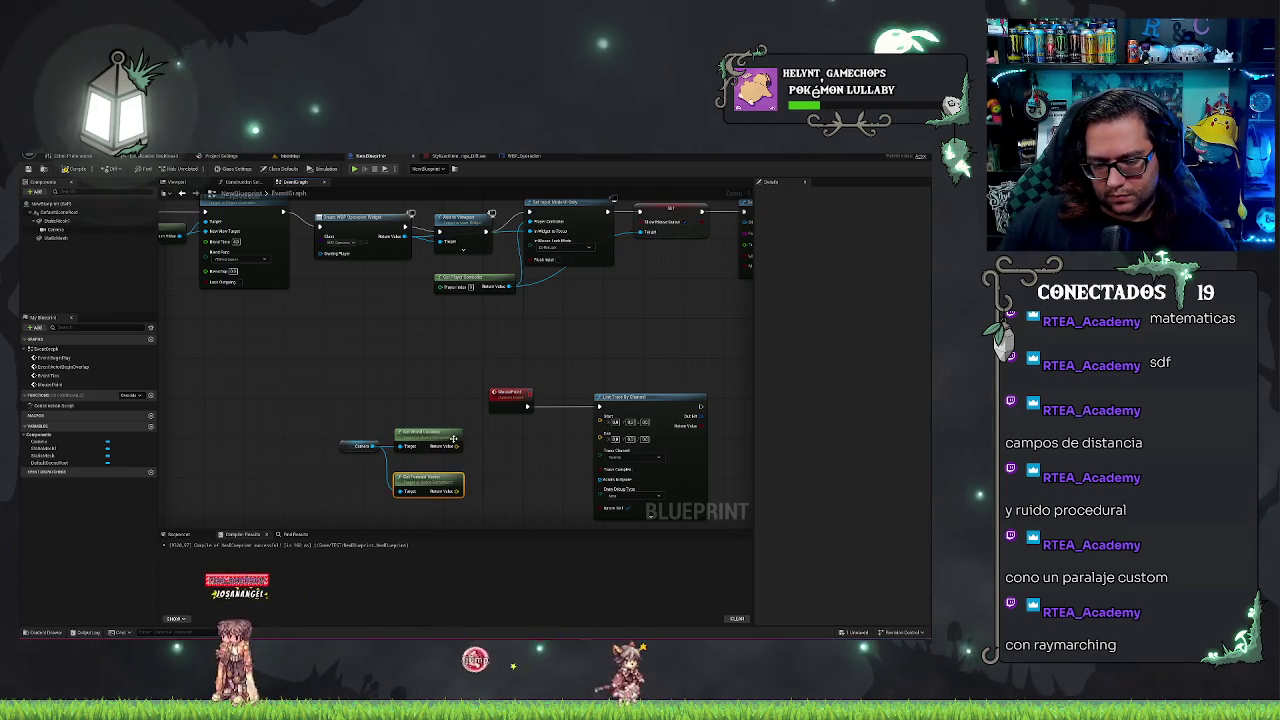
mouse_move(323, 439)
mouse_down()
mouse_move(446, 509)
mouse_move(493, 494)
mouse_up()
text(add)
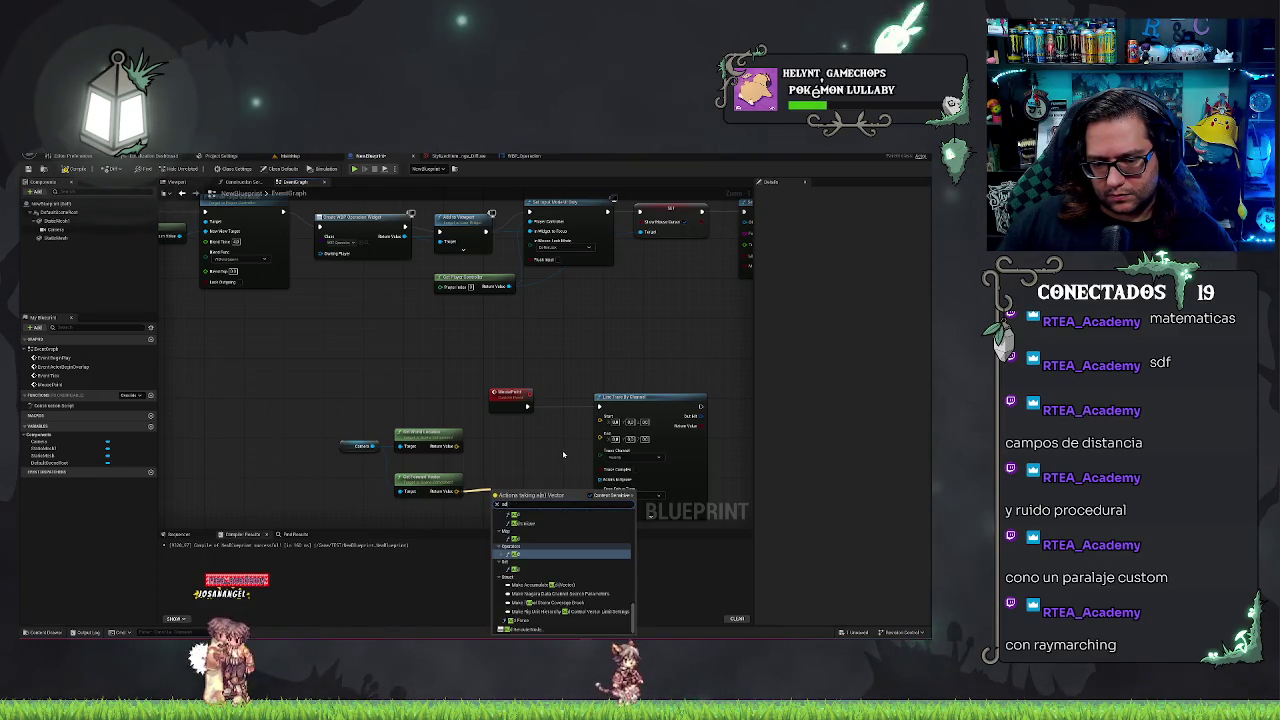
text(d)
click(525, 573)
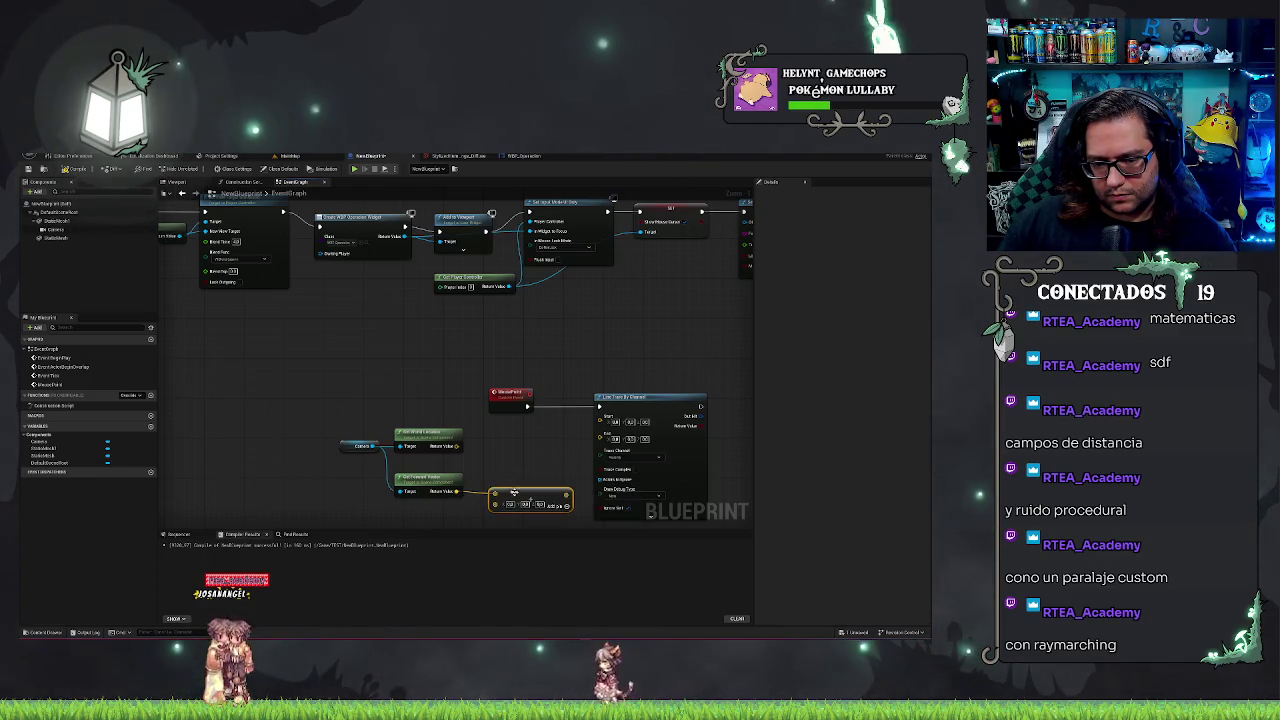
- Connect the camera's world location to the line trace's Start input
drag(457, 446, 601, 416)
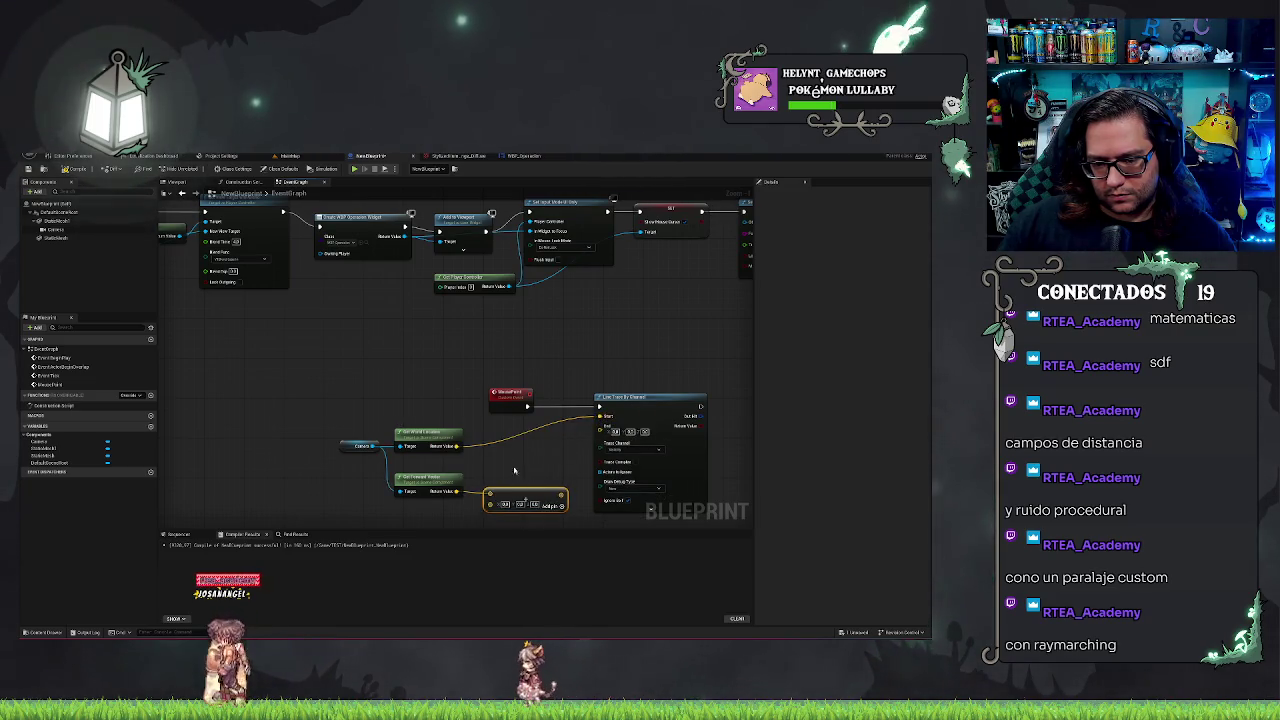
drag(516, 471, 477, 401)
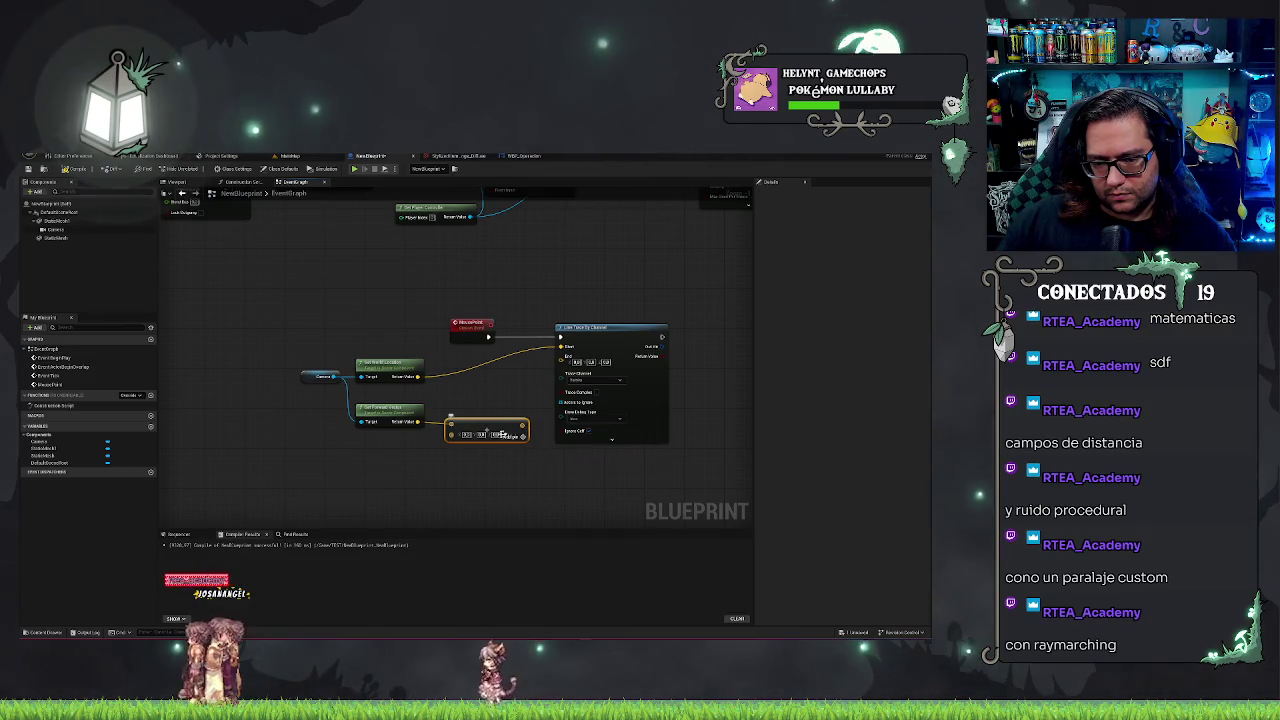
right_click(453, 436)
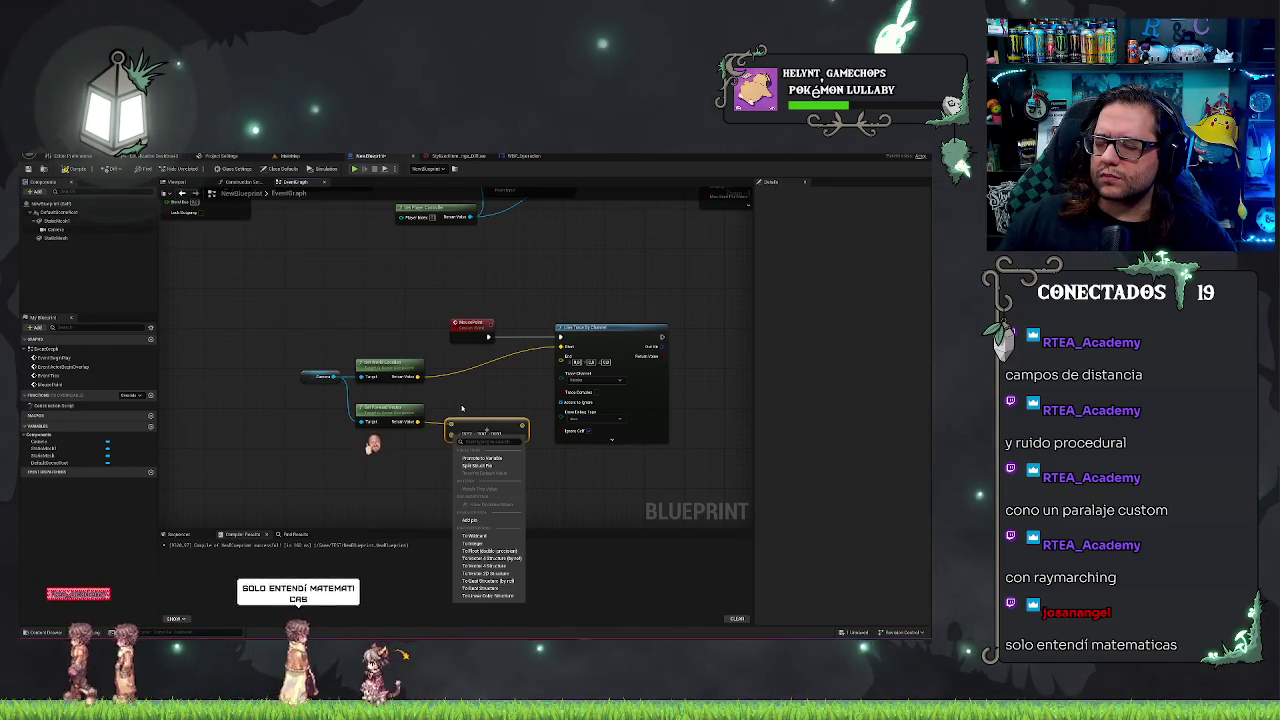
click(461, 407)
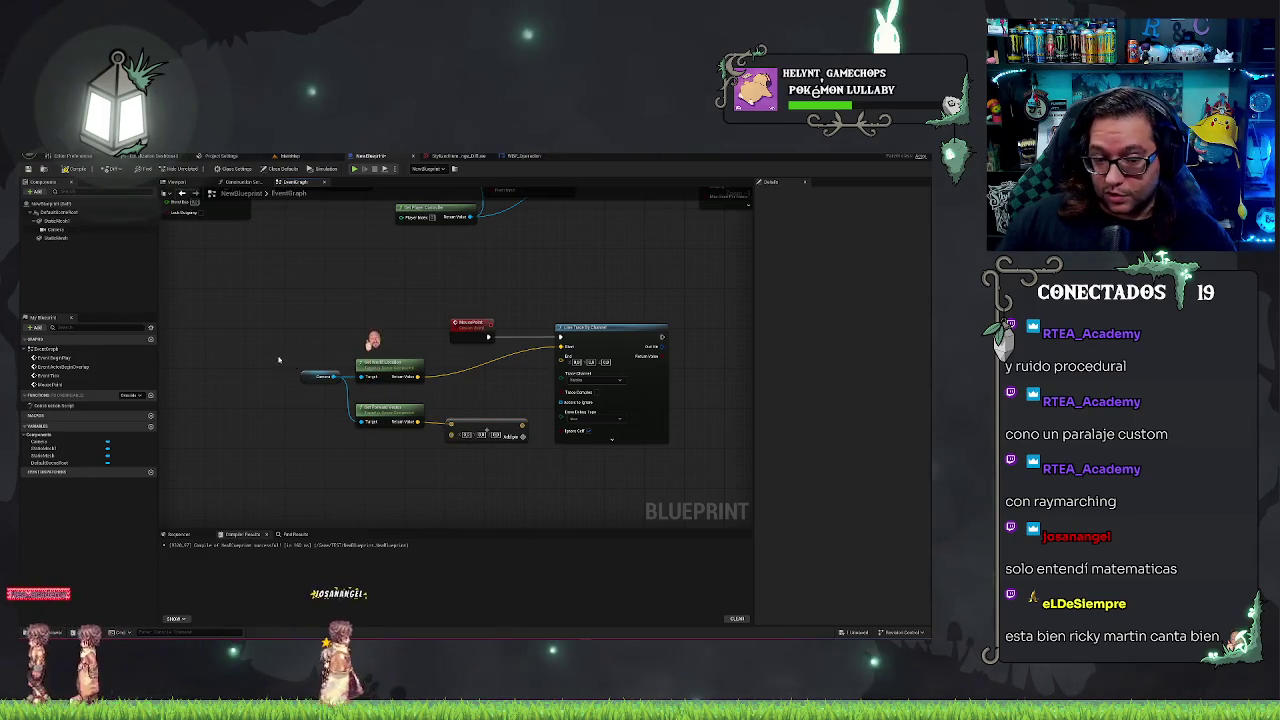
drag(481, 475, 481, 475)
click(399, 462)
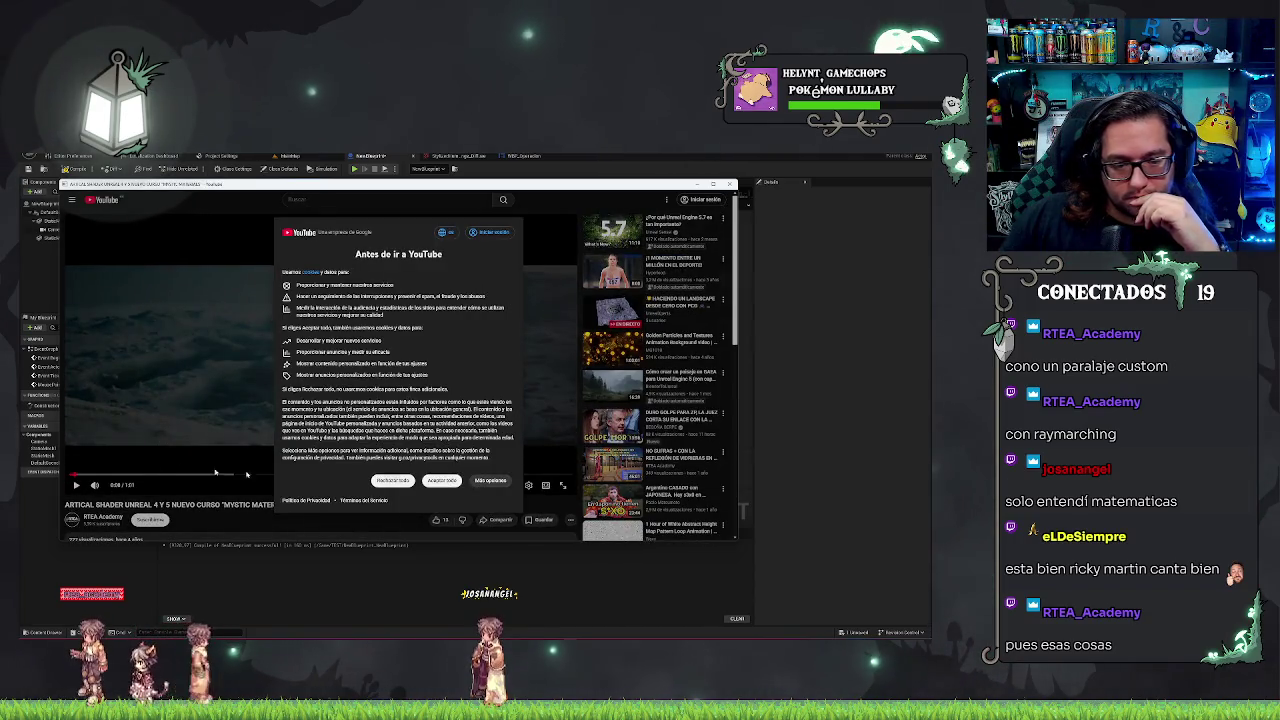
- Accept the YouTube cookie notice and turn the video's volume down slightly
click(441, 480)
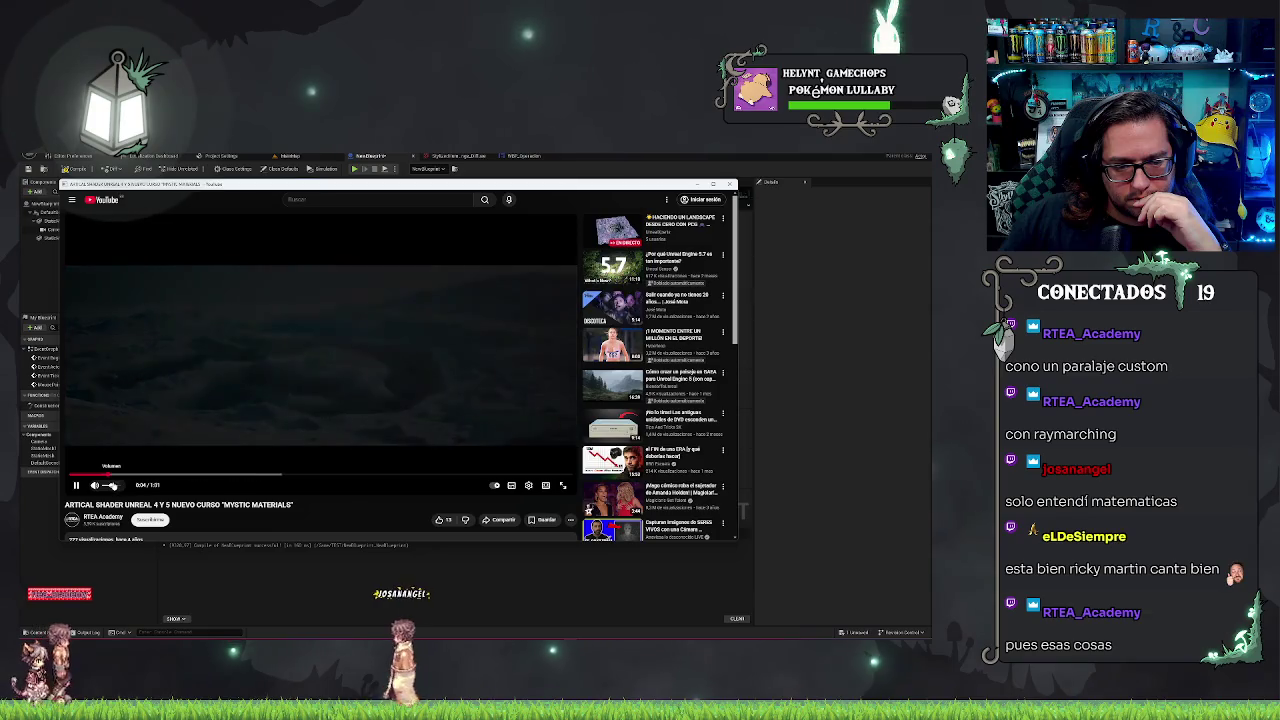
drag(113, 485, 107, 485)
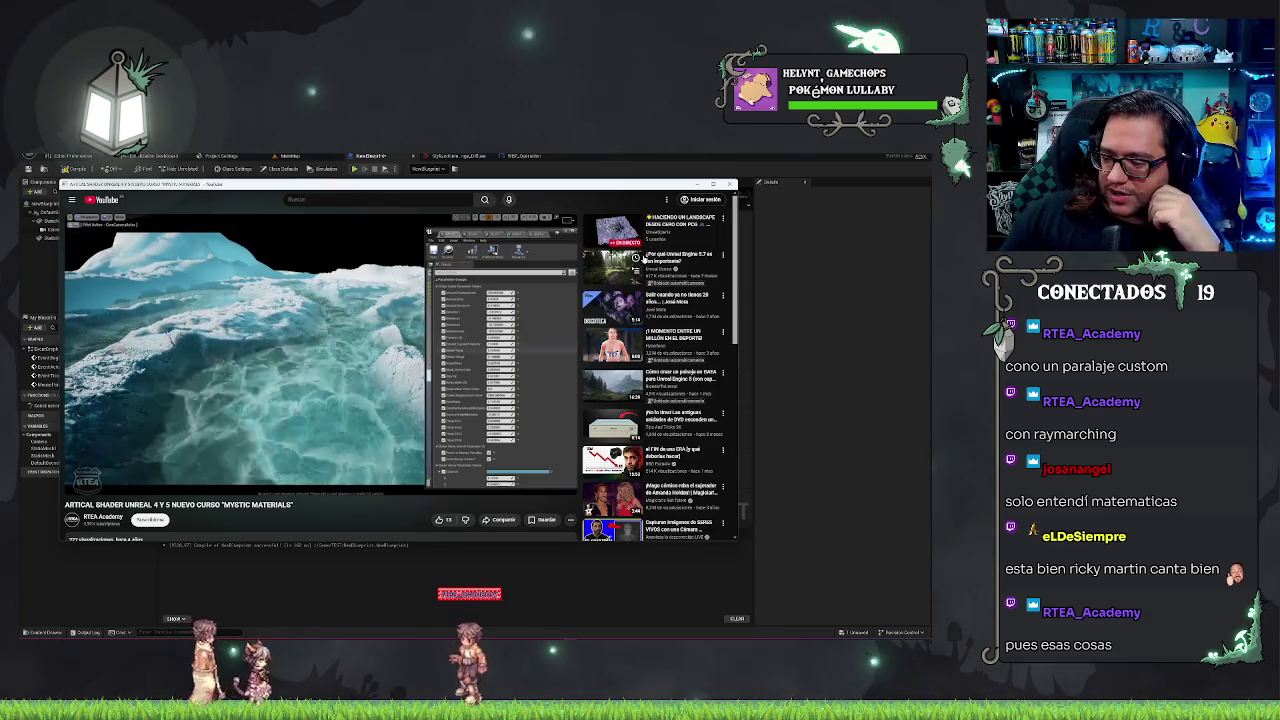
- Pause the shader video, skip ahead to about 0:53, then close the browser
click(385, 334)
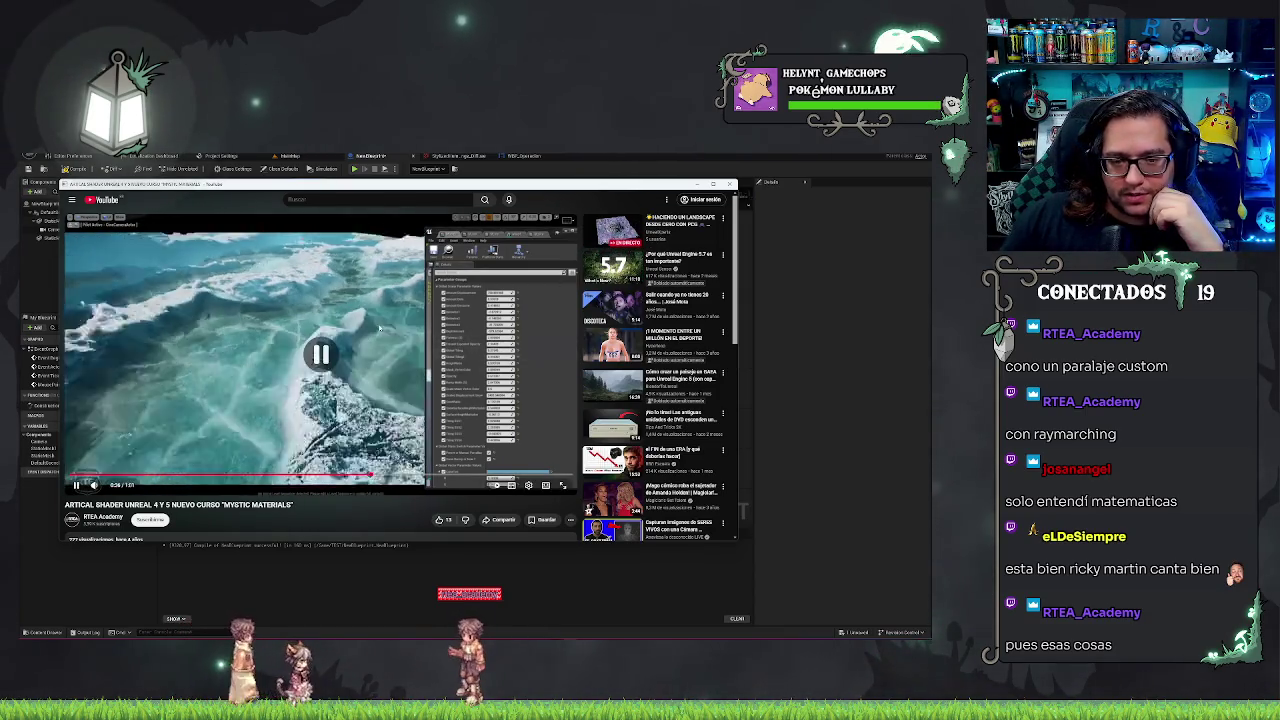
mouse_move(385, 478)
mouse_down()
mouse_move(505, 476)
mouse_move(400, 477)
mouse_move(445, 478)
mouse_up()
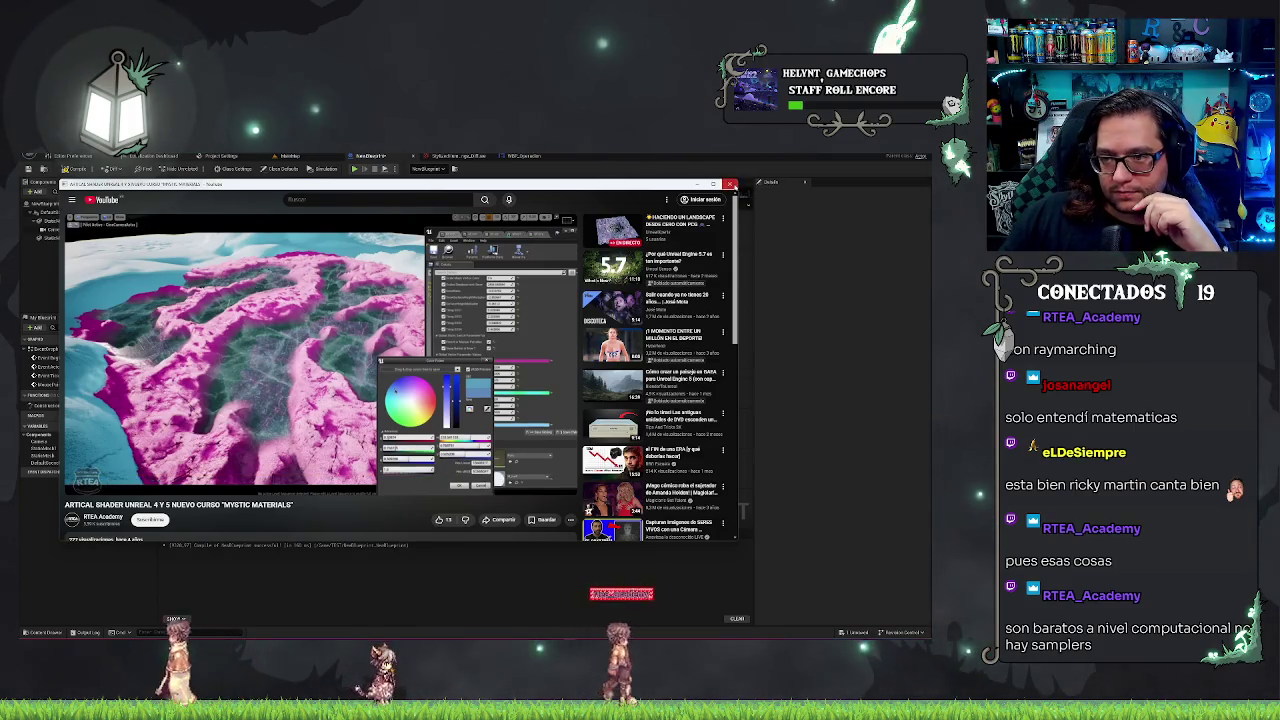
click(731, 184)
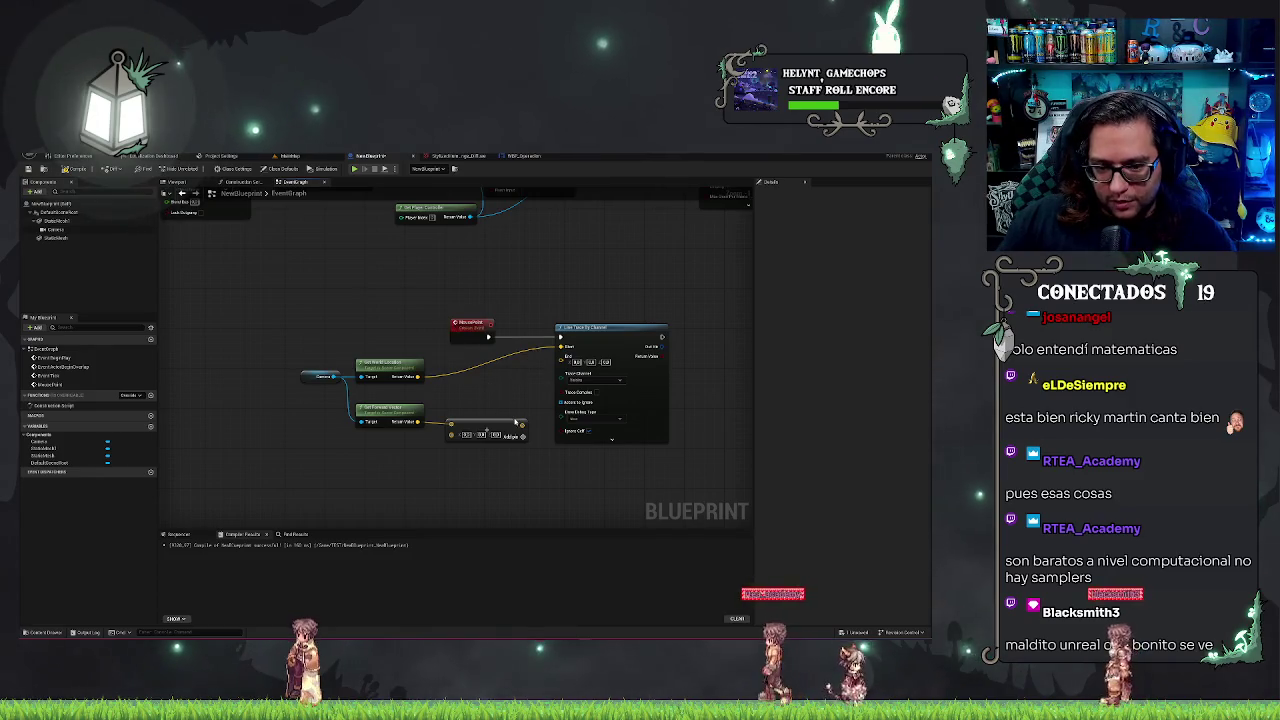
- Replace the Add wiring with a Multiply node fed by the forward vector
drag(522, 425, 560, 346)
drag(505, 426, 525, 378)
key(Delete)
drag(418, 376, 498, 386)
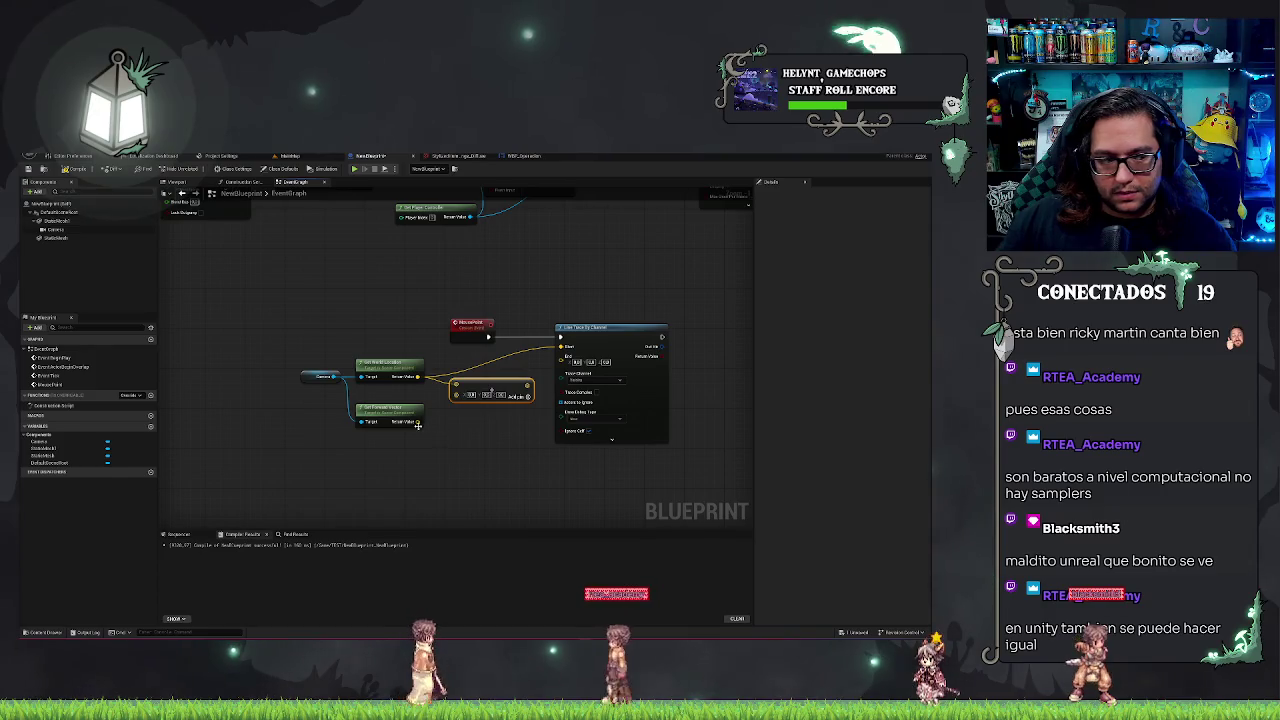
drag(418, 422, 451, 419)
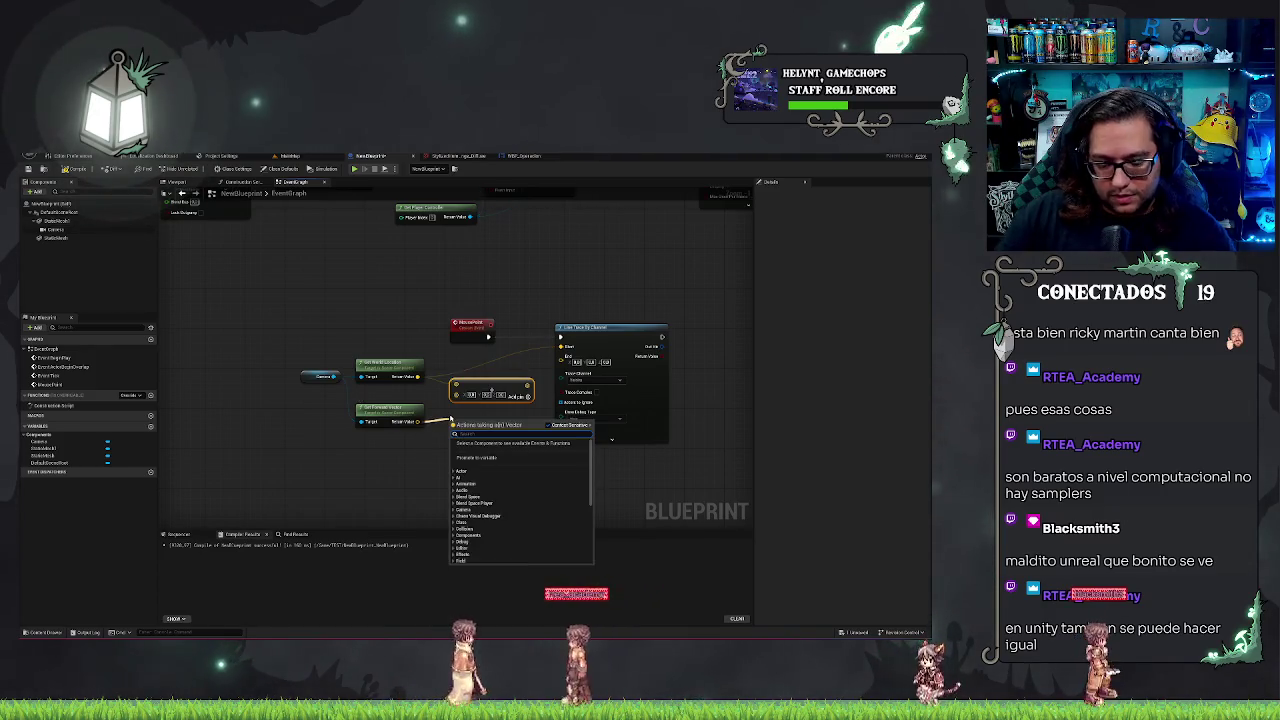
key(Return)
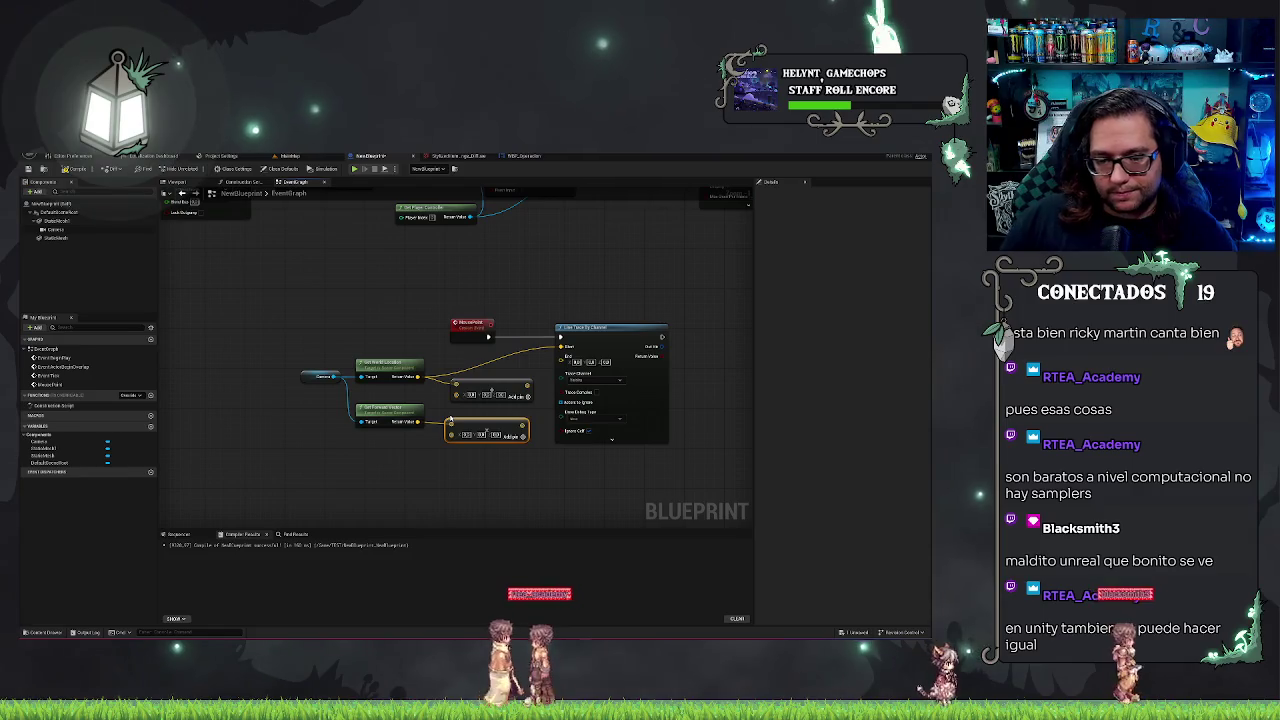
- Convert the Multiply pin to float and wire the Add result into the trace's End input
right_click(452, 430)
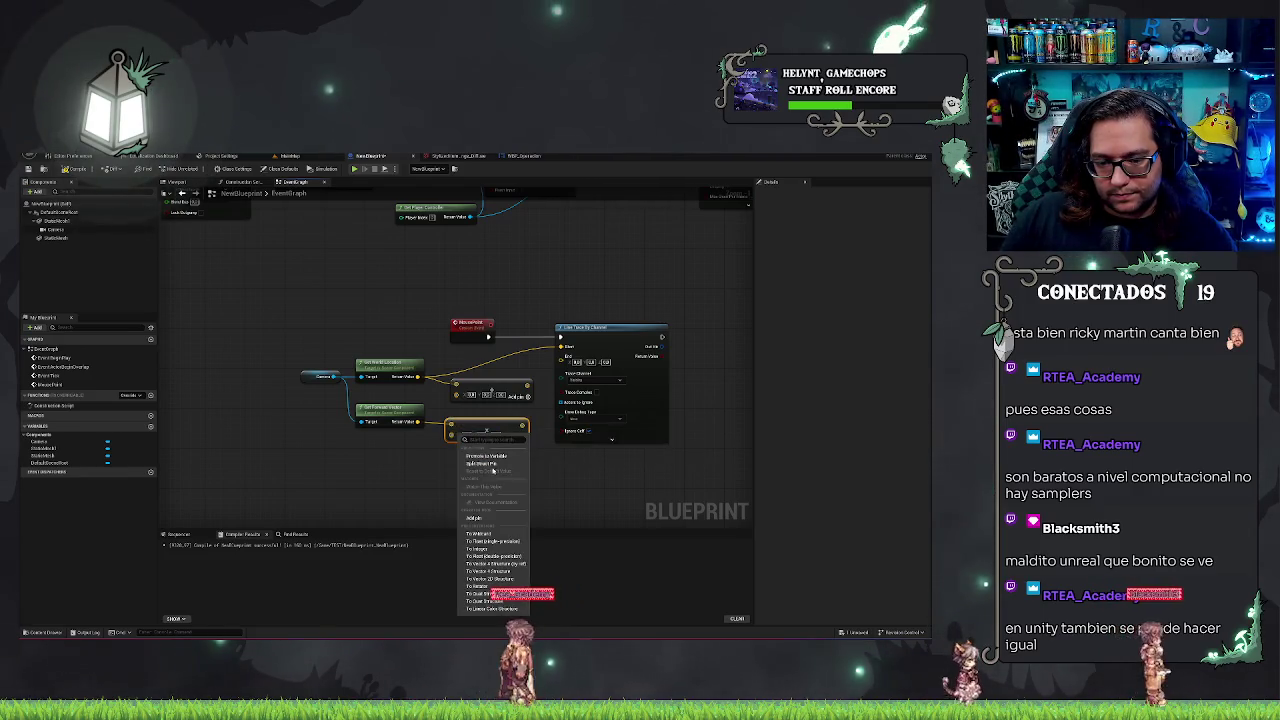
click(485, 541)
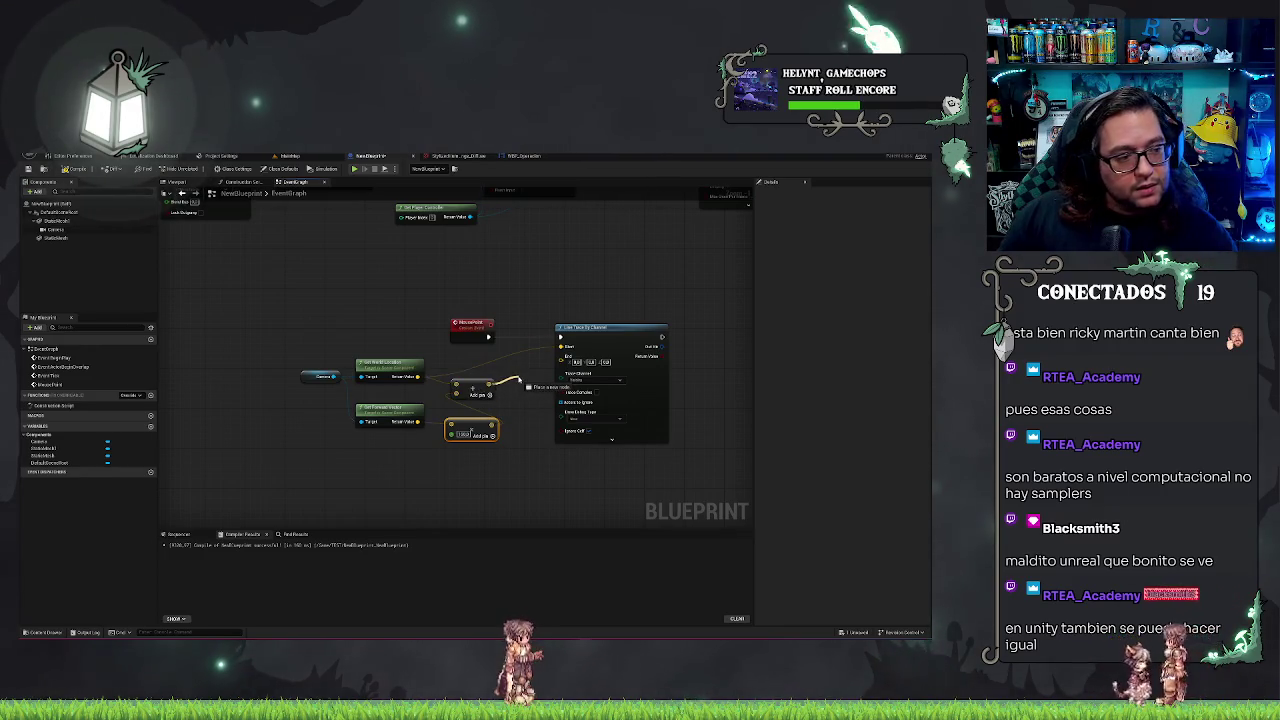
drag(563, 362, 561, 358)
click(593, 411)
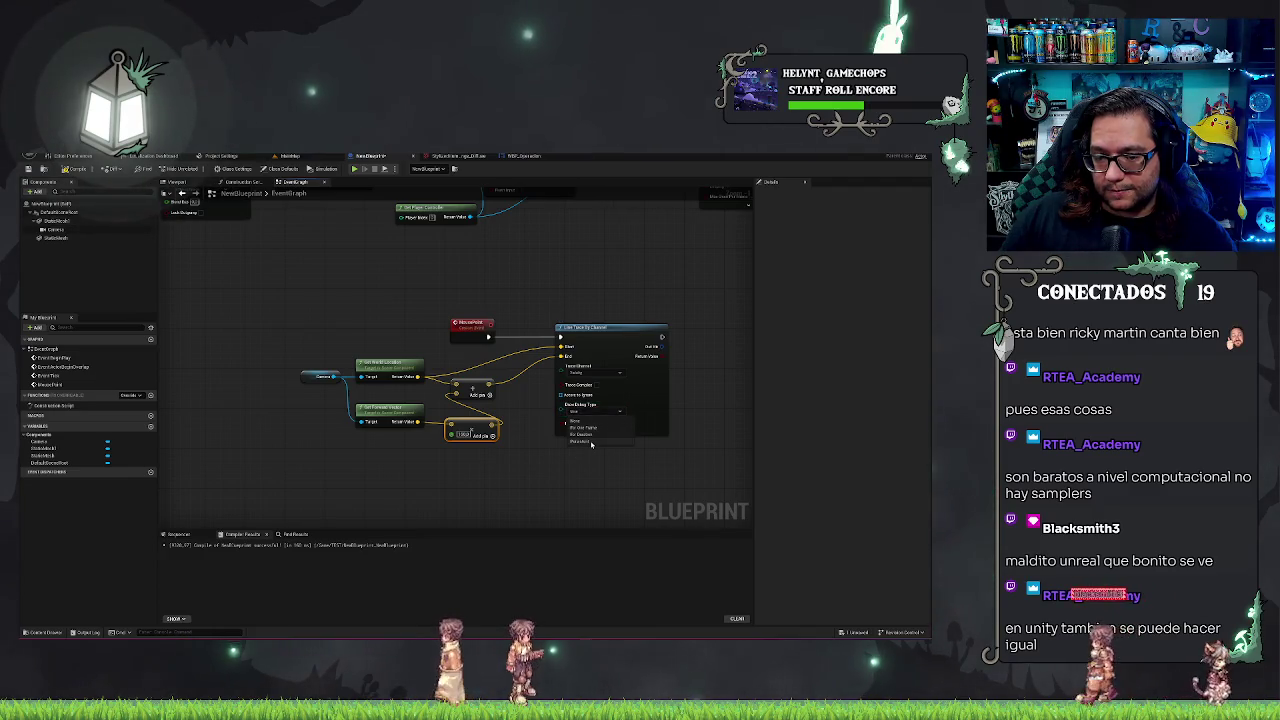
- Box-select and deselect a group of nodes, then open the blueprint action list
drag(260, 370, 525, 481)
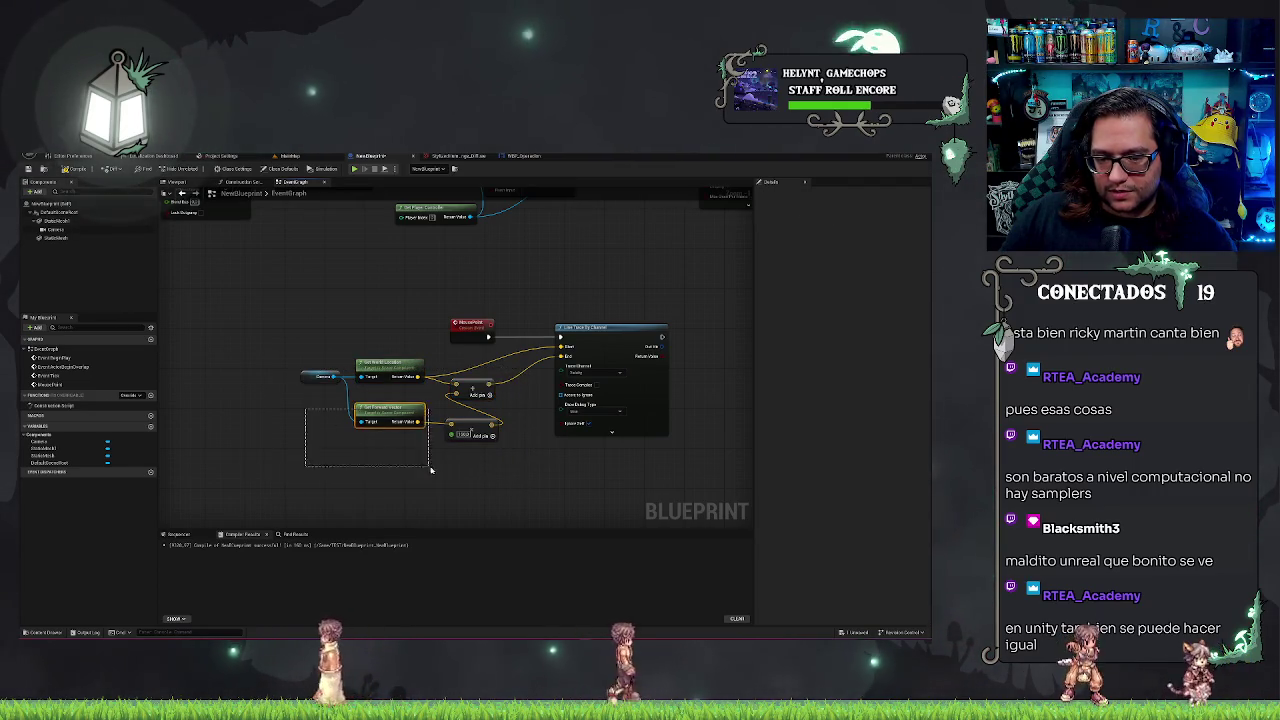
click(289, 467)
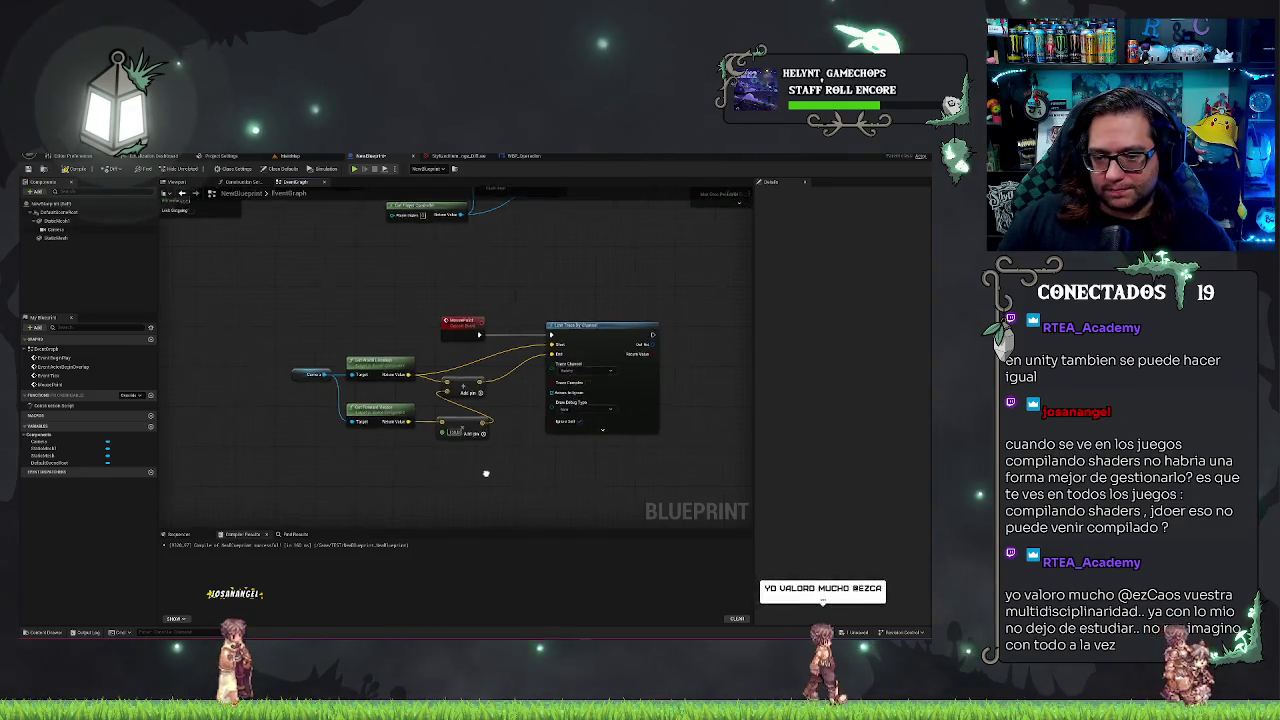
drag(486, 471, 498, 461)
right_click(288, 477)
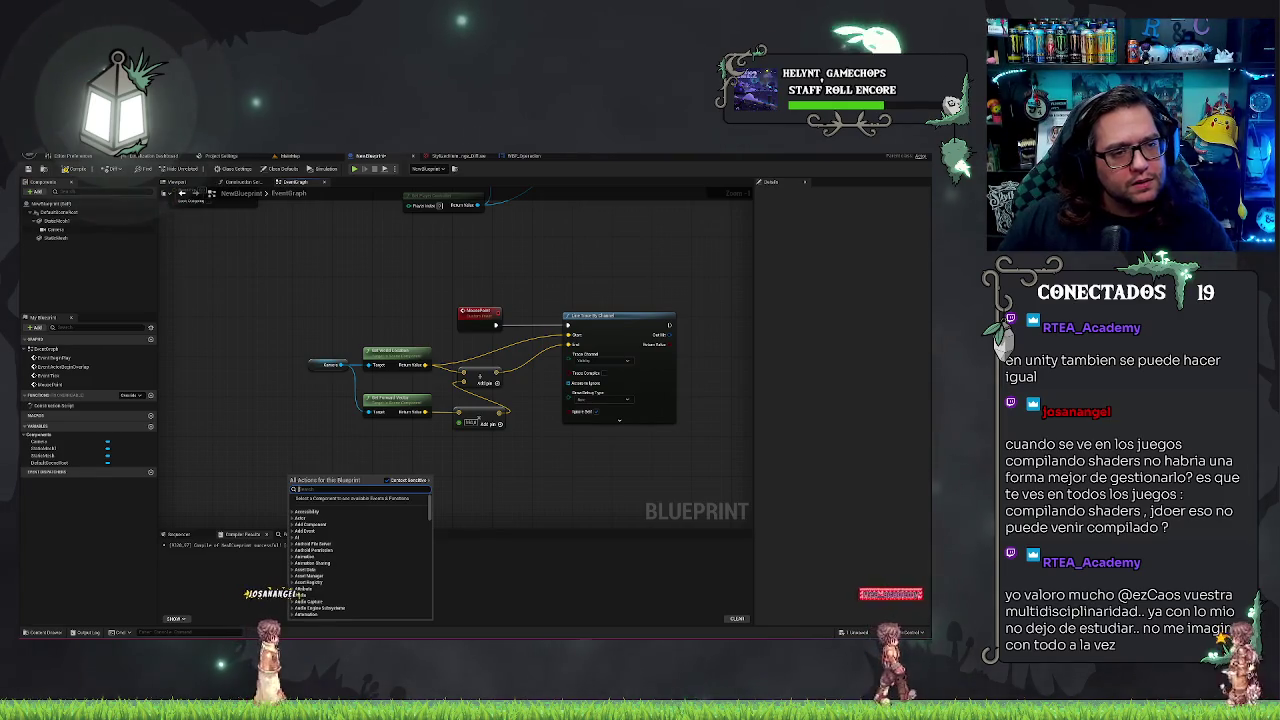
- Close the action list and switch to the level viewport showing the lungs model
click(480, 377)
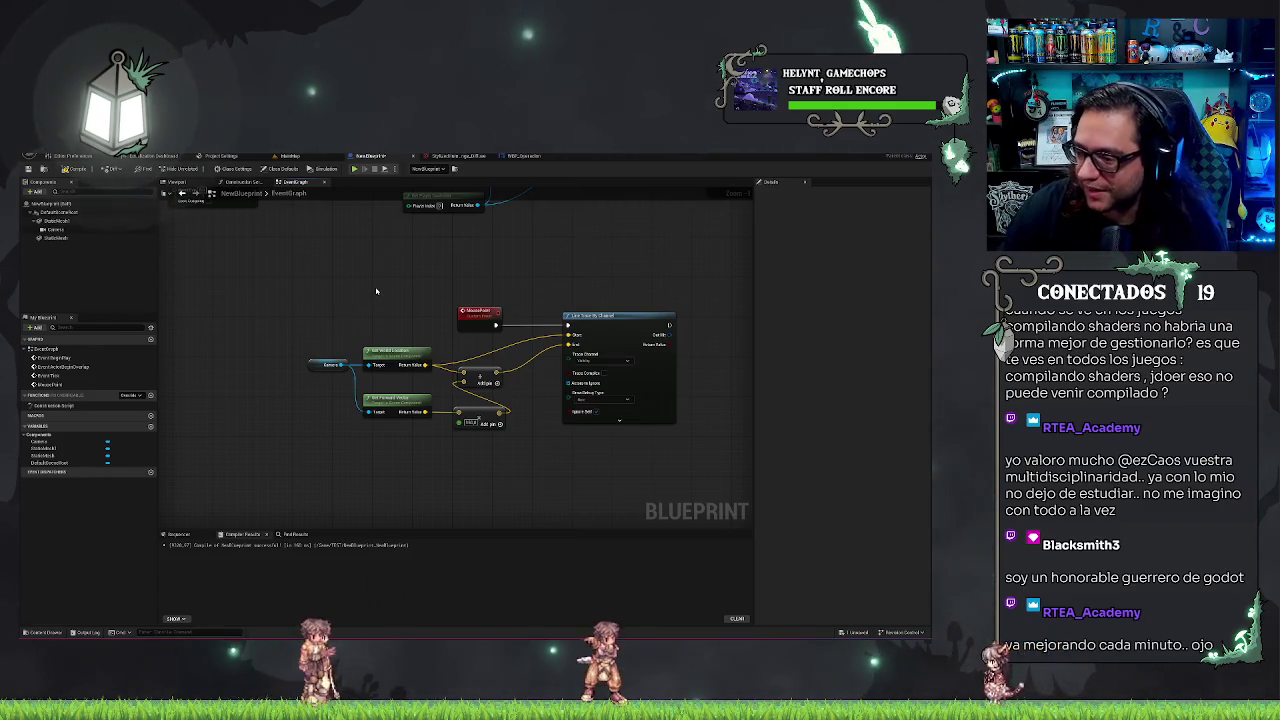
click(289, 157)
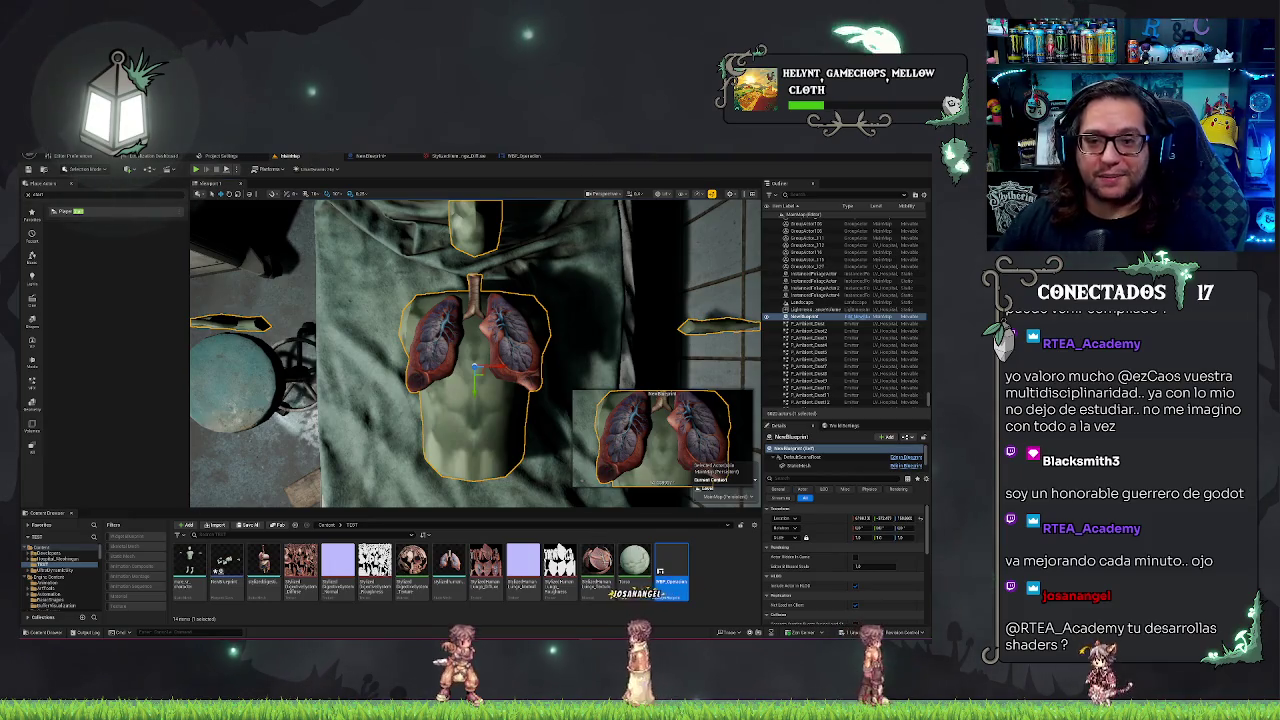
- Return to the NewBlueprint event graph, zoom out, and paste the copied controller and trace nodes
click(523, 156)
click(455, 156)
click(370, 156)
scroll(460, 302, down, 2)
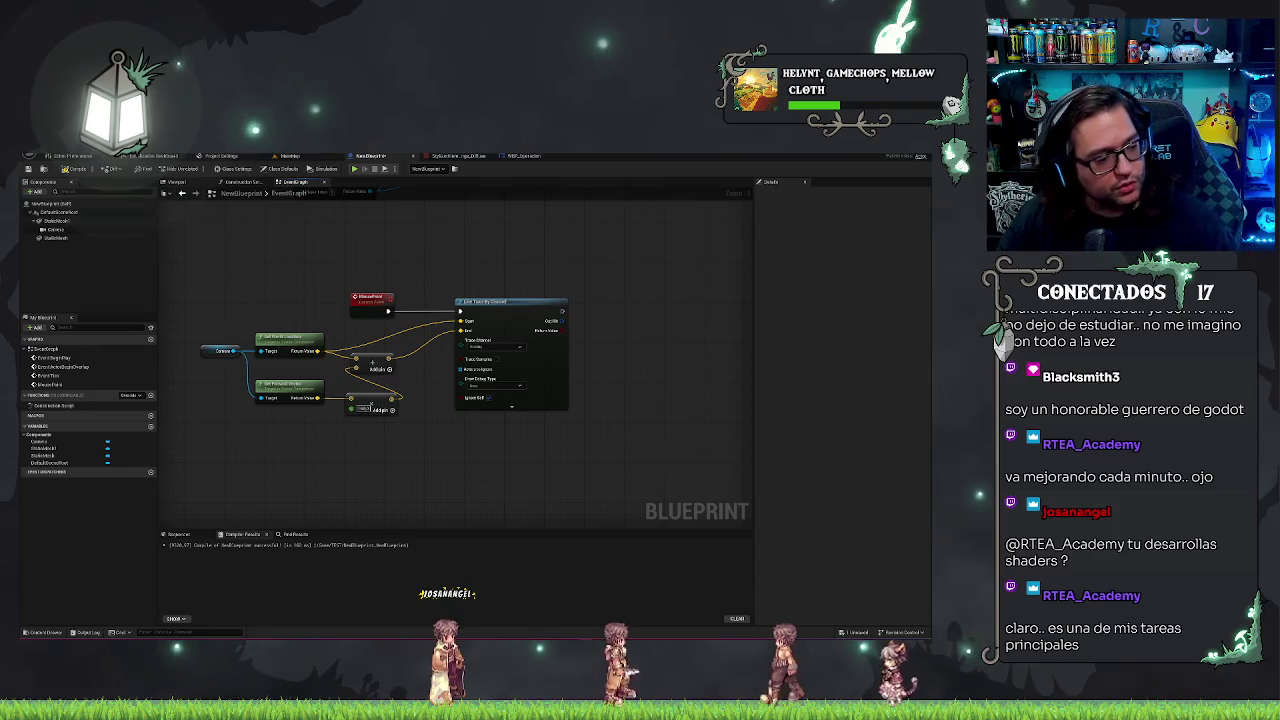
key(ctrl+v)
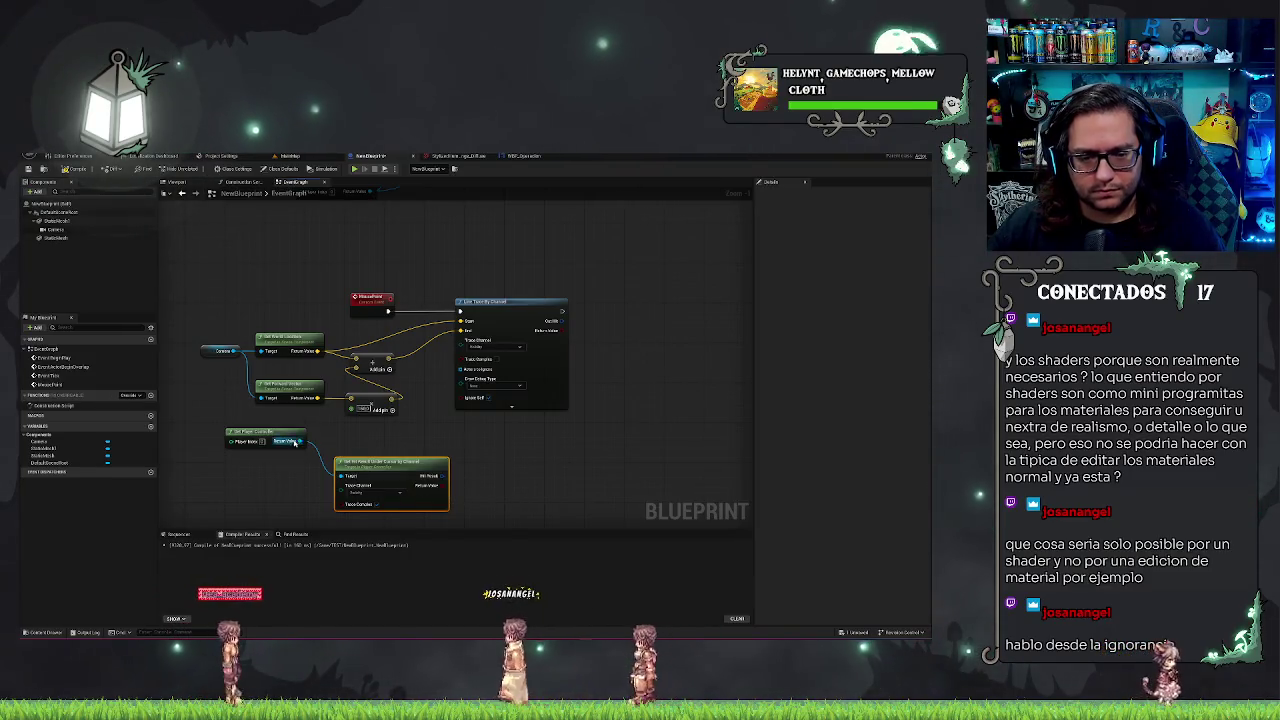
- Move Get Player Controller lower and select it together with the hit-result node
drag(276, 439, 283, 478)
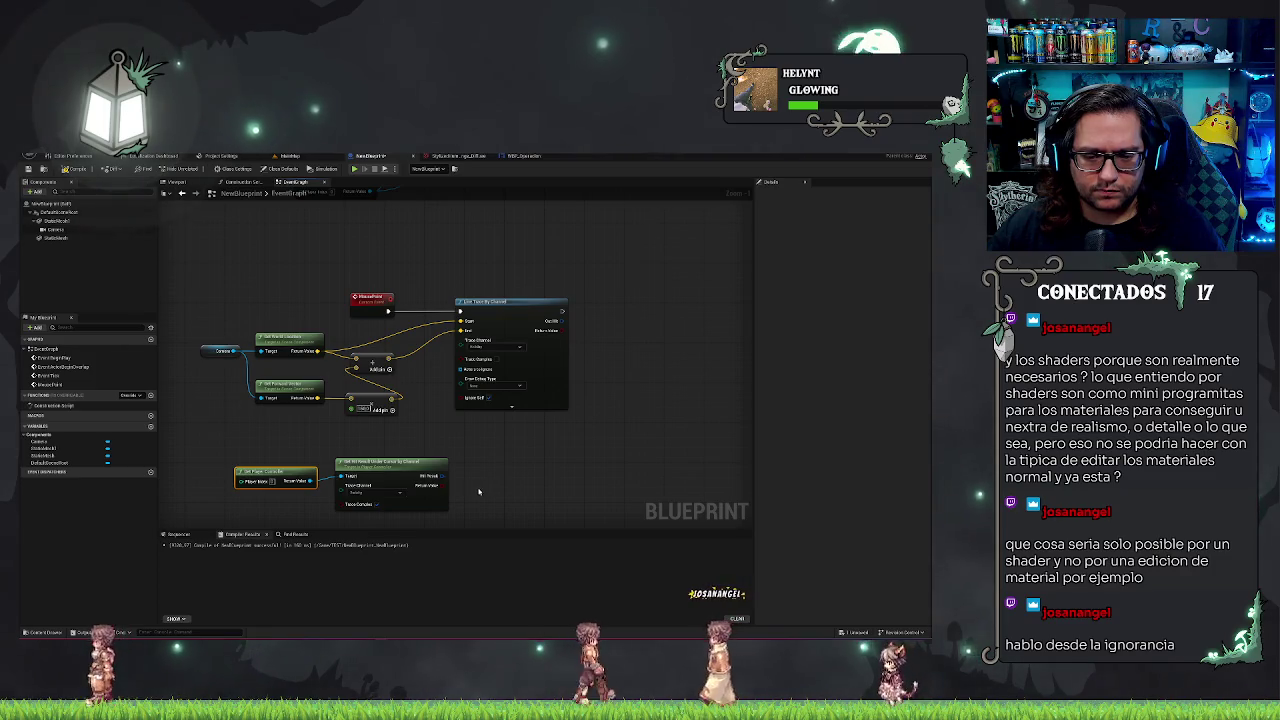
shift+click(425, 490)
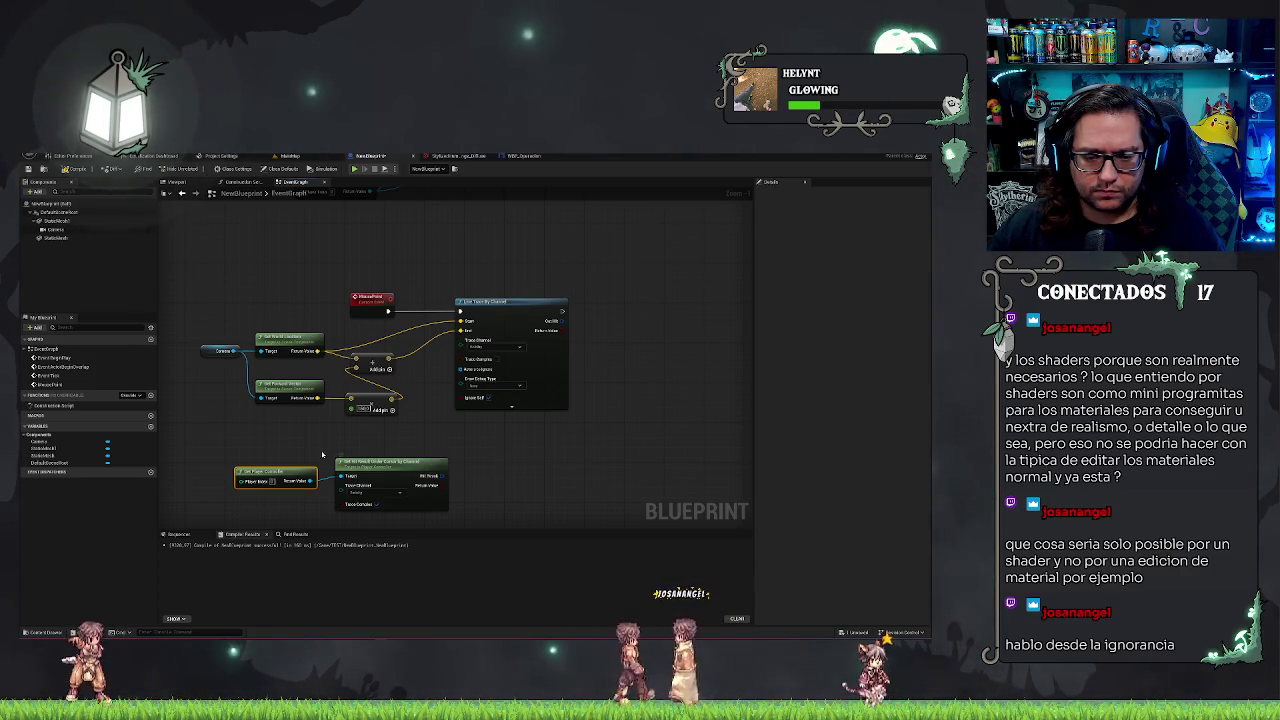
- Drag the Get Player Controller and Get Hit Result Under Cursor nodes right, beneath the line trace
drag(365, 466, 485, 451)
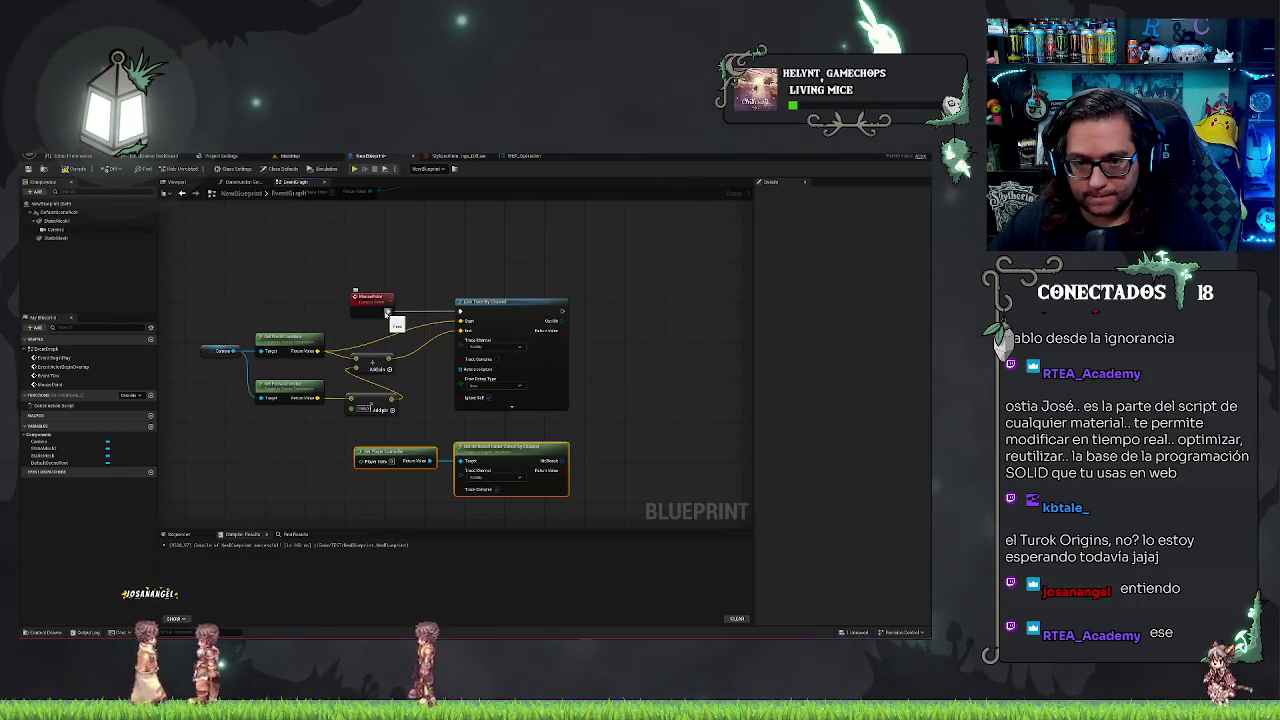
drag(387, 312, 591, 469)
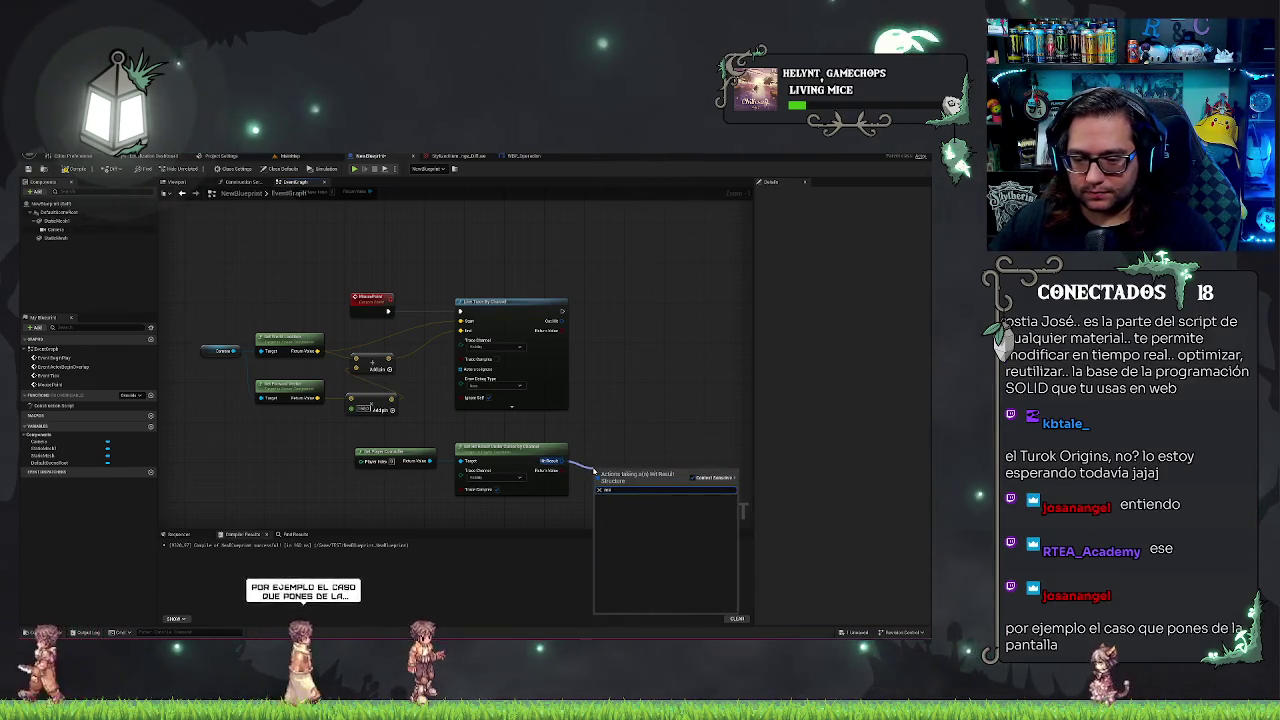
- Add a Break Hit Result on Out Hit and feed its Hit Component into Get Object Name
key(Return)
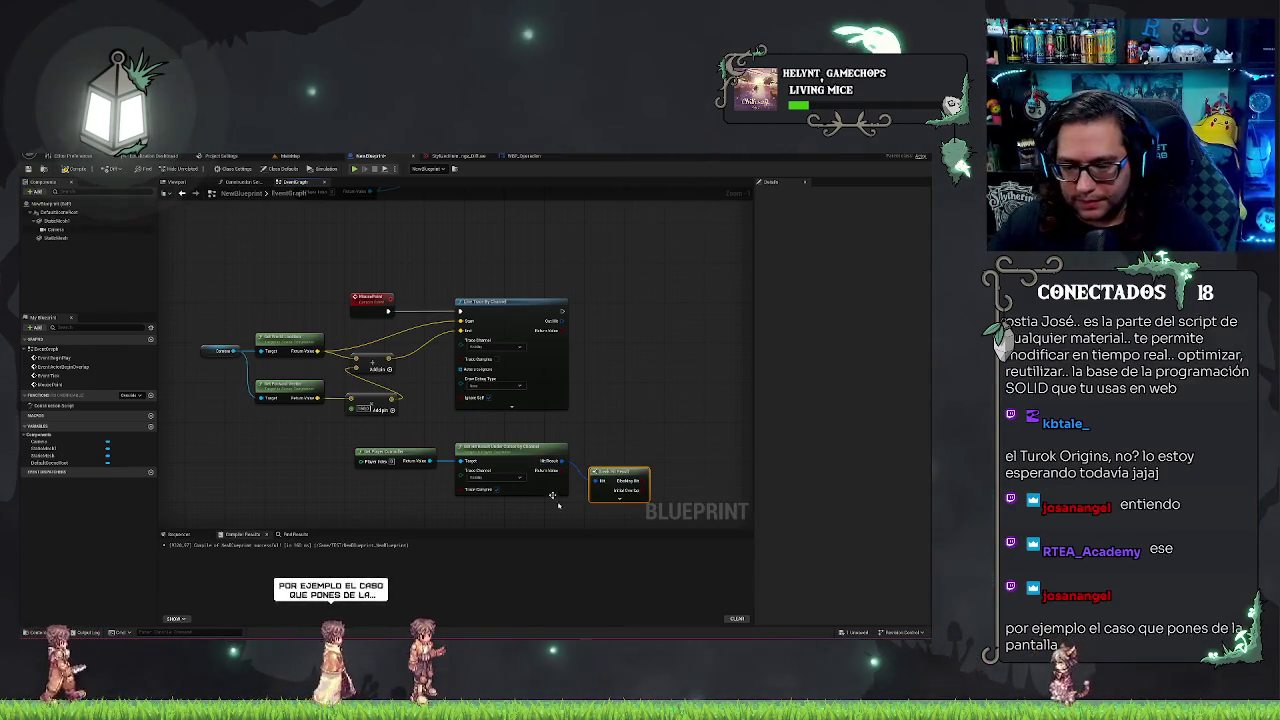
click(618, 500)
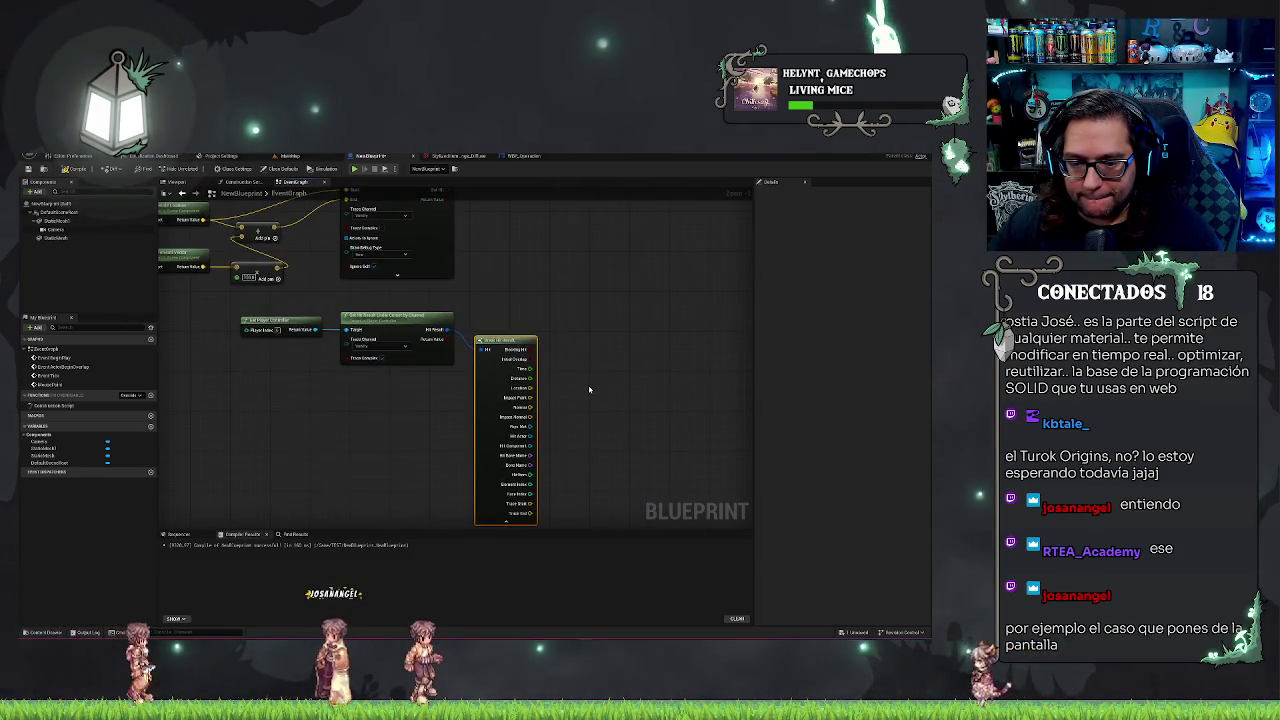
drag(530, 445, 570, 416)
text(object name)
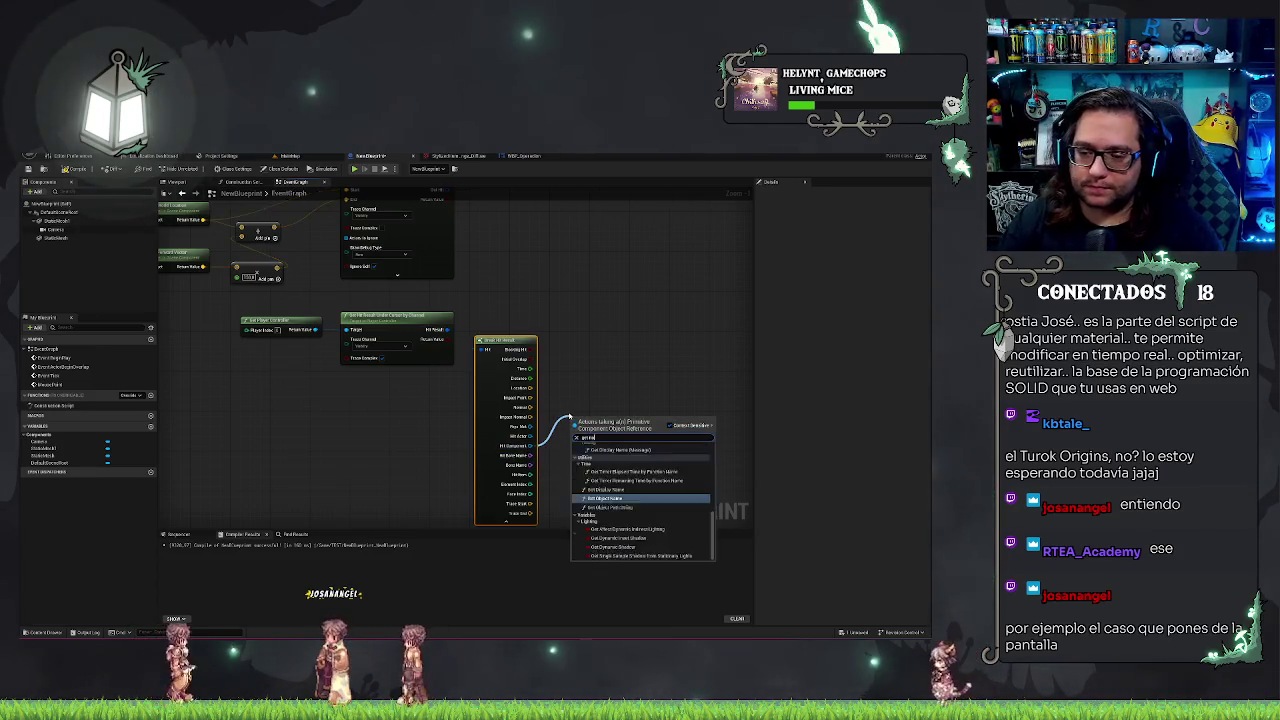
key(Return)
- Connect the object name output to a new Print String node placed after the line trace
drag(632, 426, 688, 341)
text(pr)
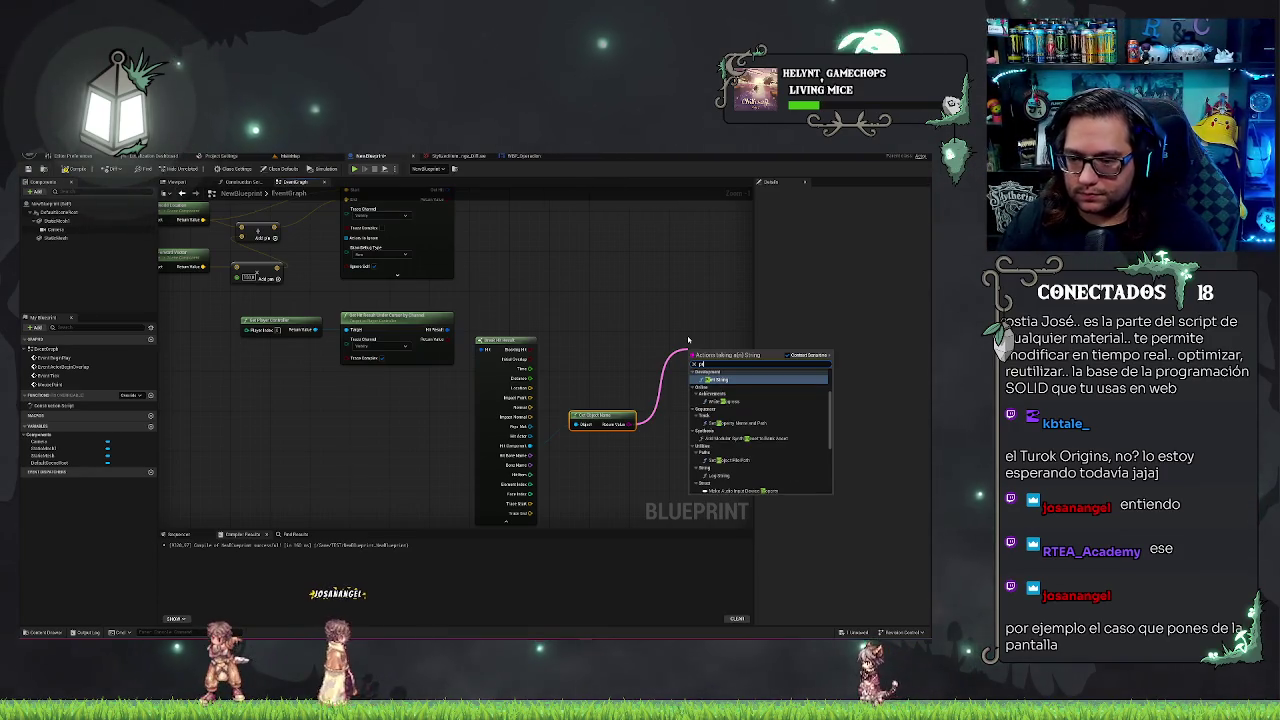
key(Return)
drag(690, 345, 644, 316)
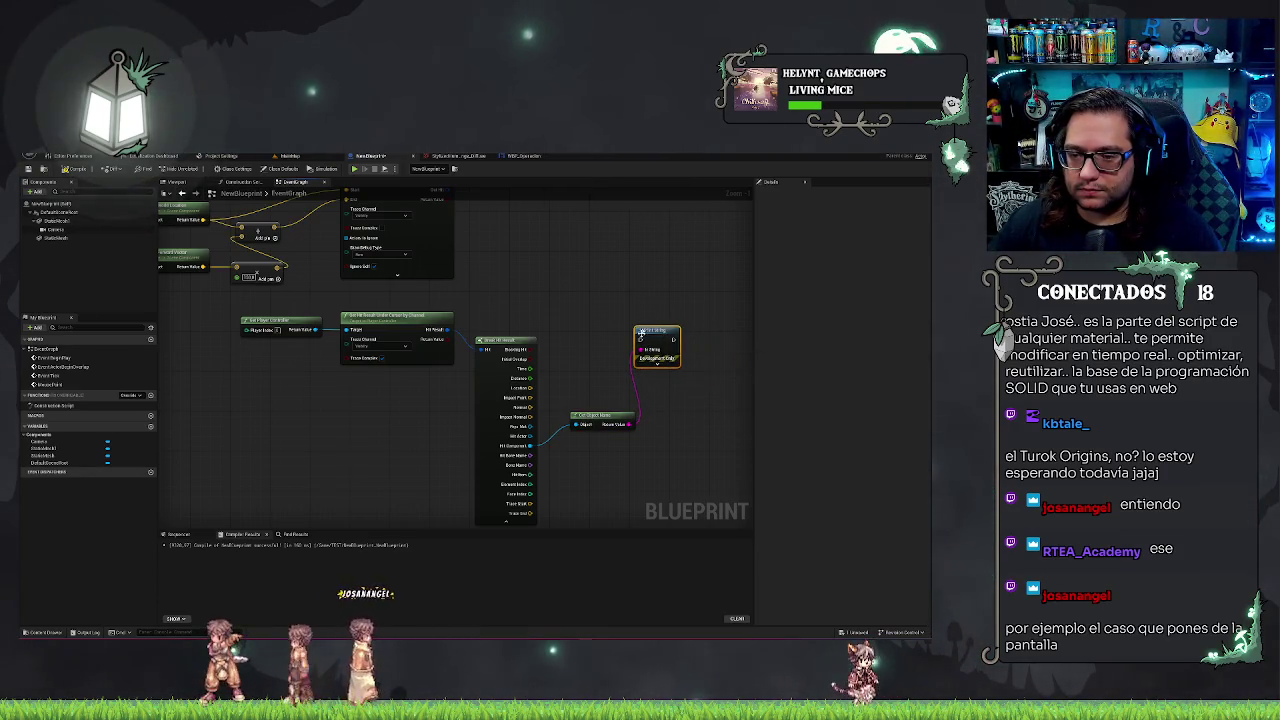
drag(493, 294, 536, 404)
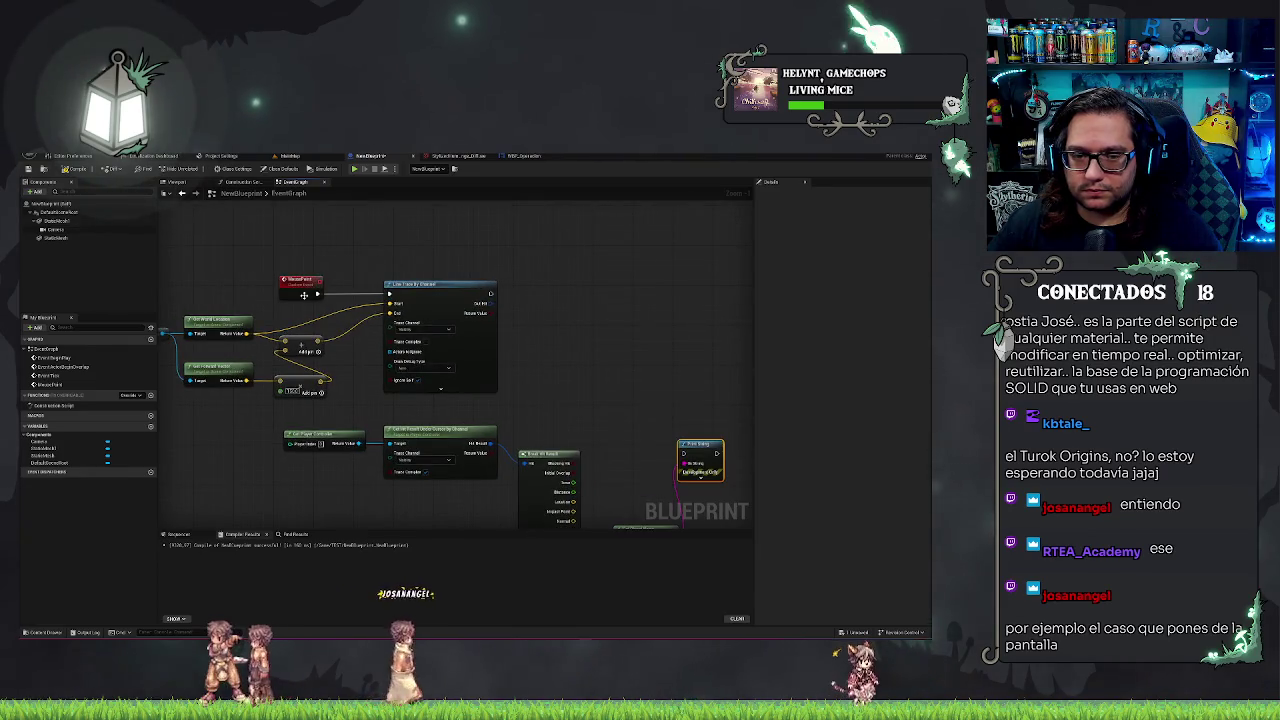
drag(398, 338, 208, 338)
mouse_move(459, 367)
mouse_down()
mouse_move(590, 315)
mouse_move(629, 316)
mouse_up()
mouse_move(533, 287)
mouse_down()
mouse_move(571, 329)
mouse_move(543, 457)
mouse_move(550, 420)
mouse_move(586, 391)
mouse_move(598, 347)
mouse_move(583, 308)
mouse_move(614, 305)
mouse_up()
scroll(500, 420, down, 2)
scroll(598, 347, up, 2)
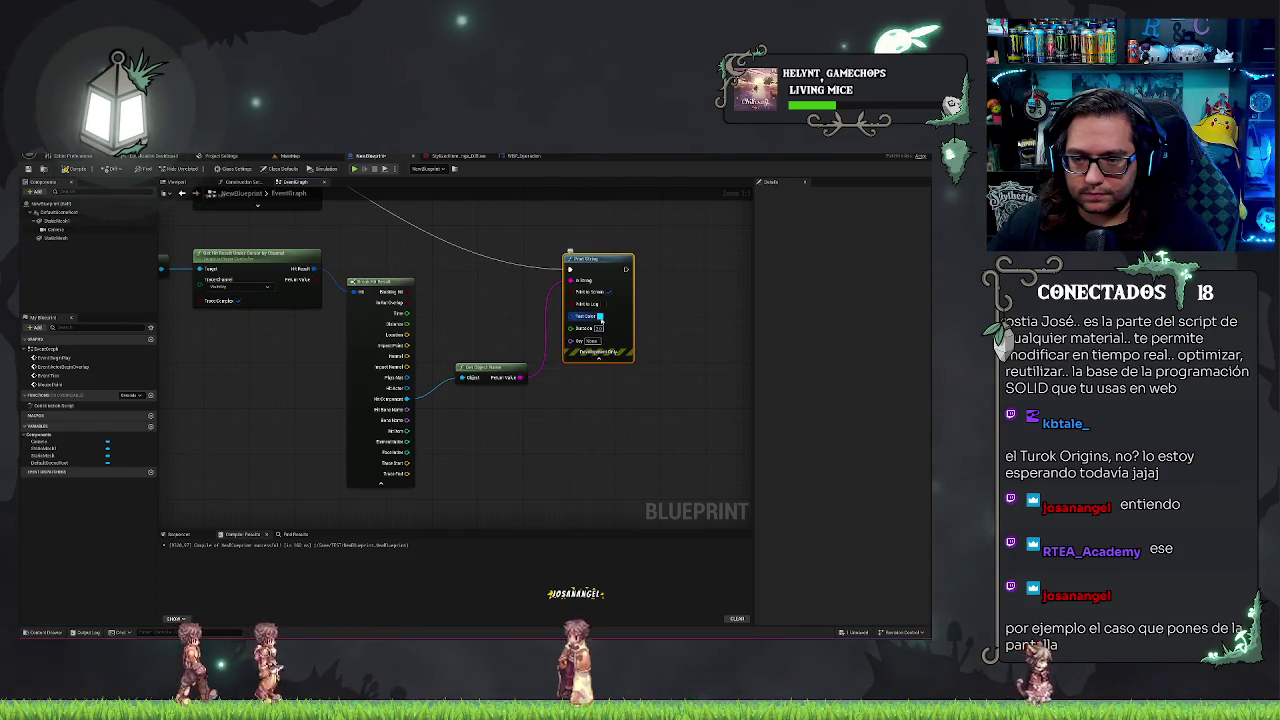
- Set the Print String's text colour to yellow
click(600, 317)
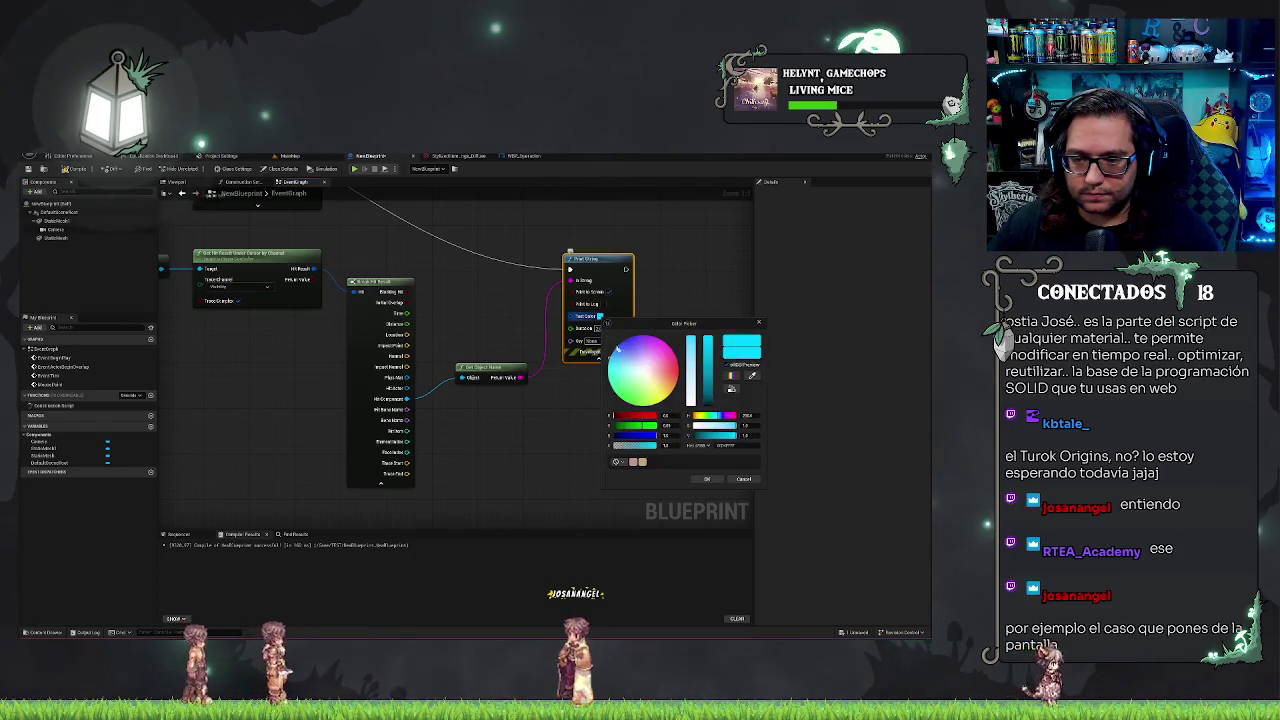
click(706, 479)
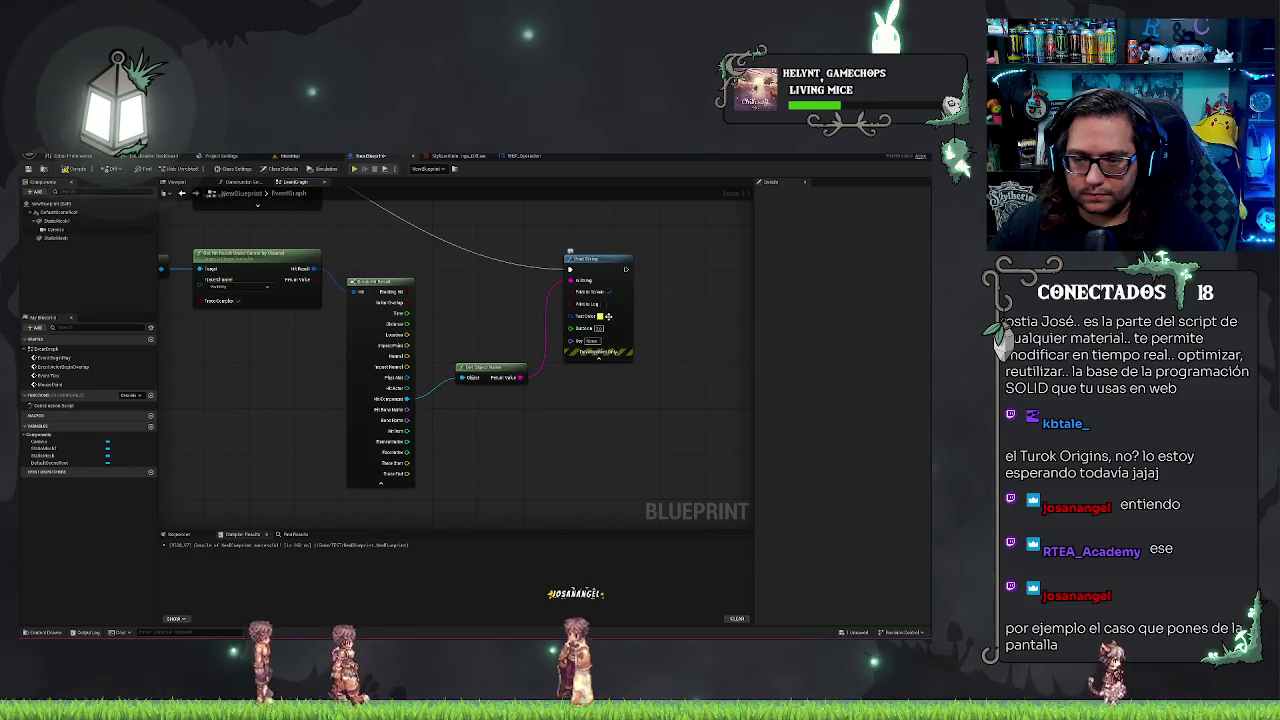
scroll(654, 407, up, 1)
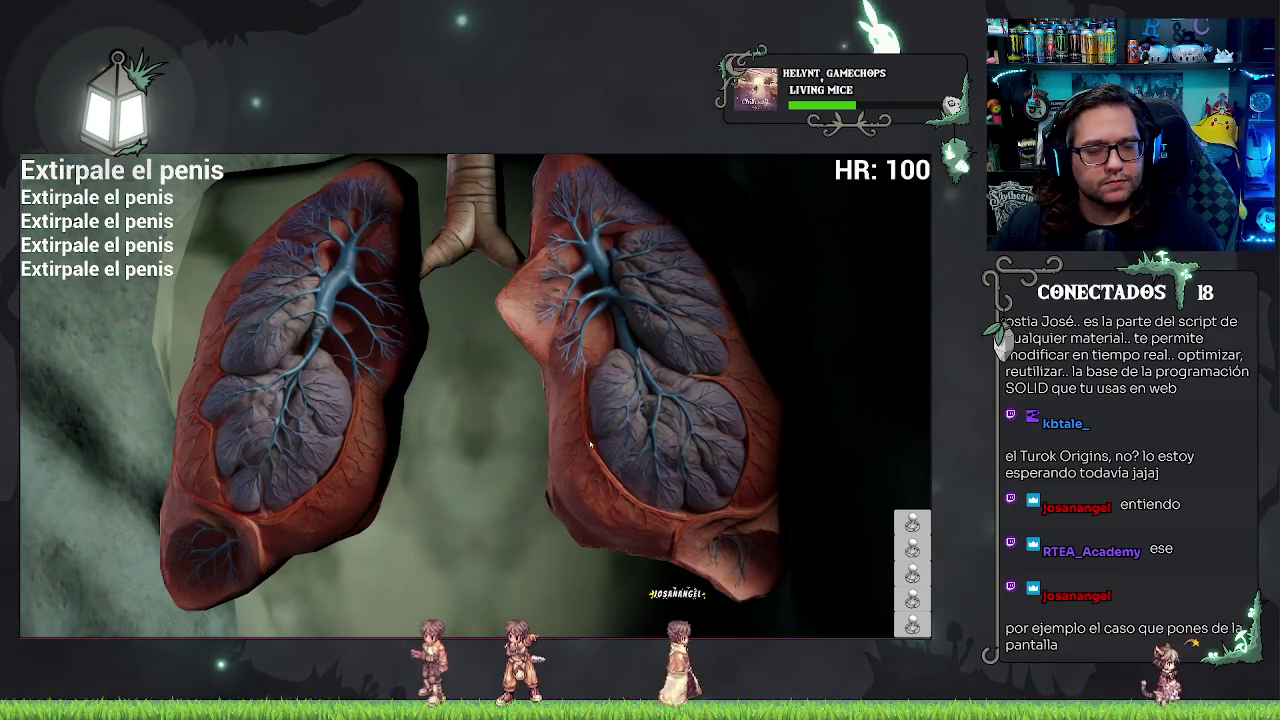
- Stop the play session, review the Line Trace By Channel nodes, and return to MainMap
key(Escape)
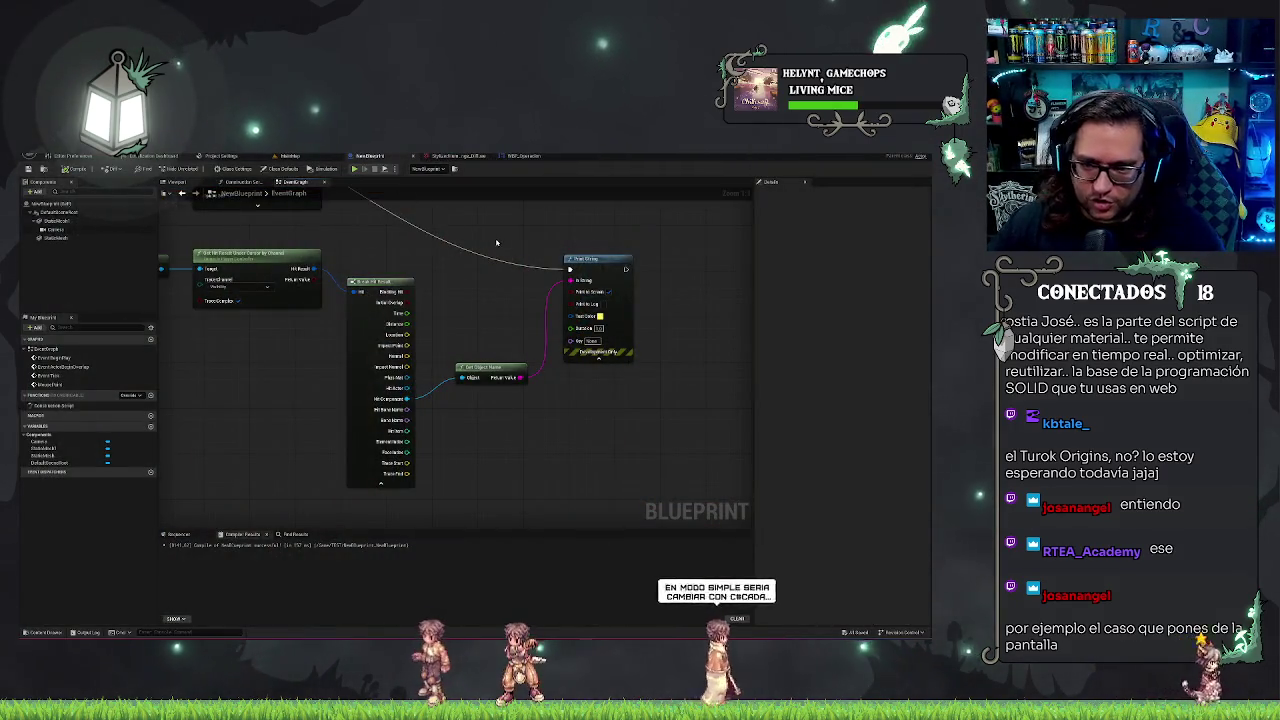
mouse_move(630, 310)
mouse_down()
mouse_move(740, 420)
mouse_move(595, 330)
mouse_move(323, 386)
mouse_up()
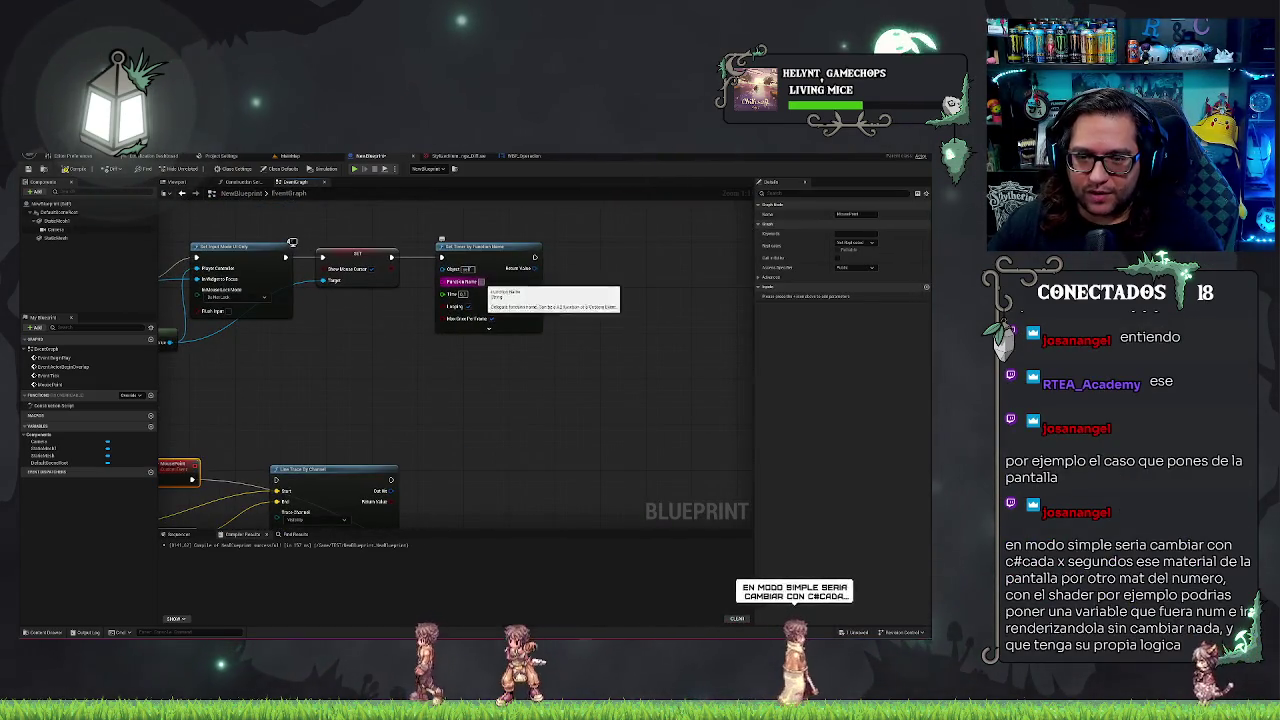
click(705, 411)
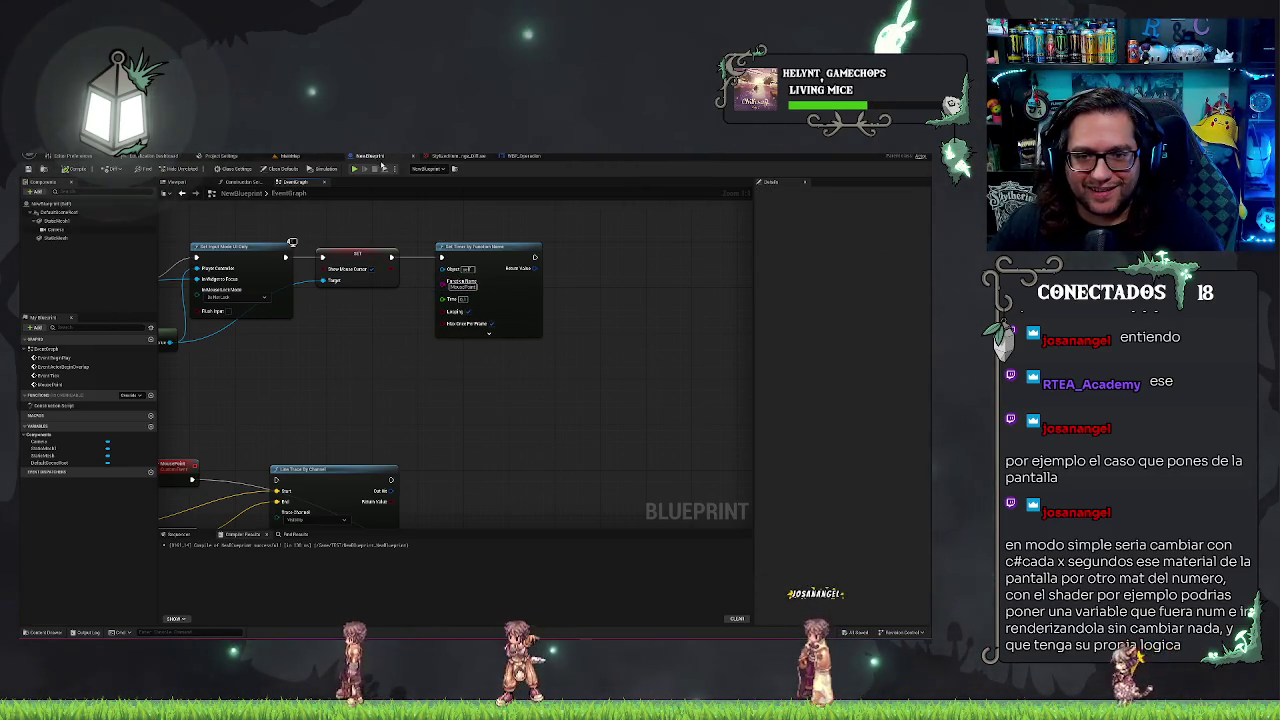
click(303, 157)
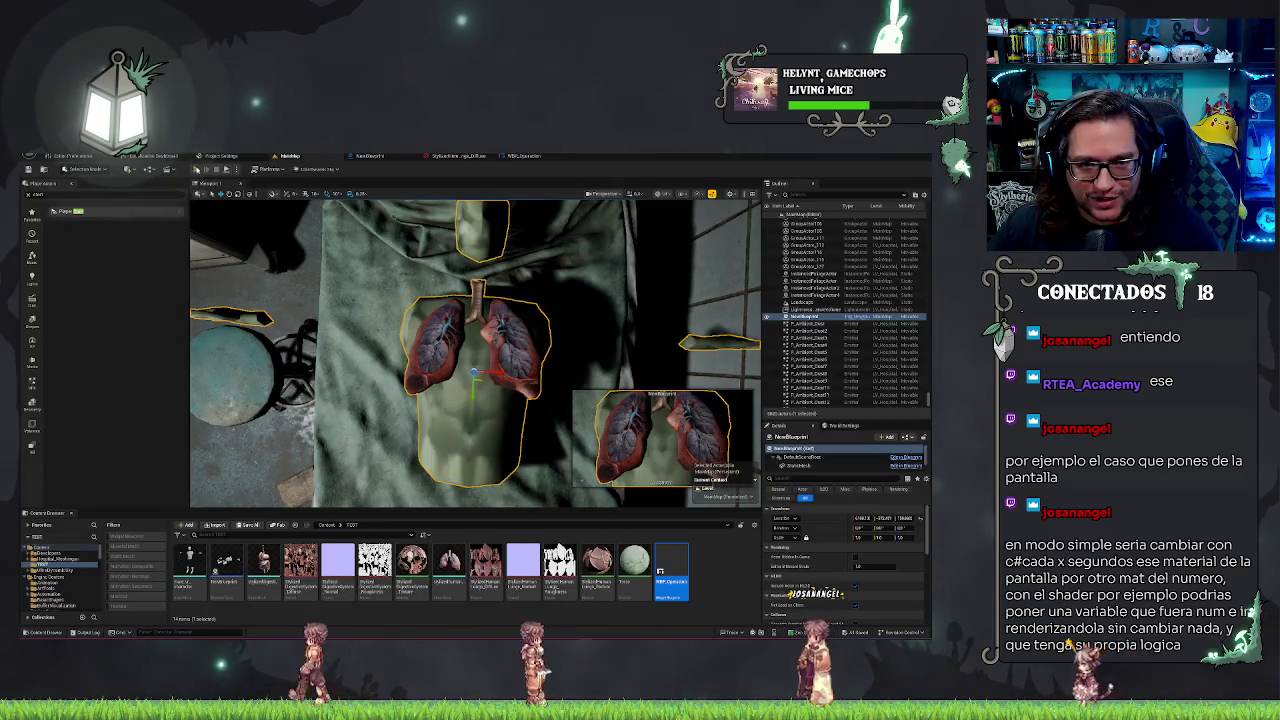
- Run another play test of the lungs scene, then end it
key(alt+p)
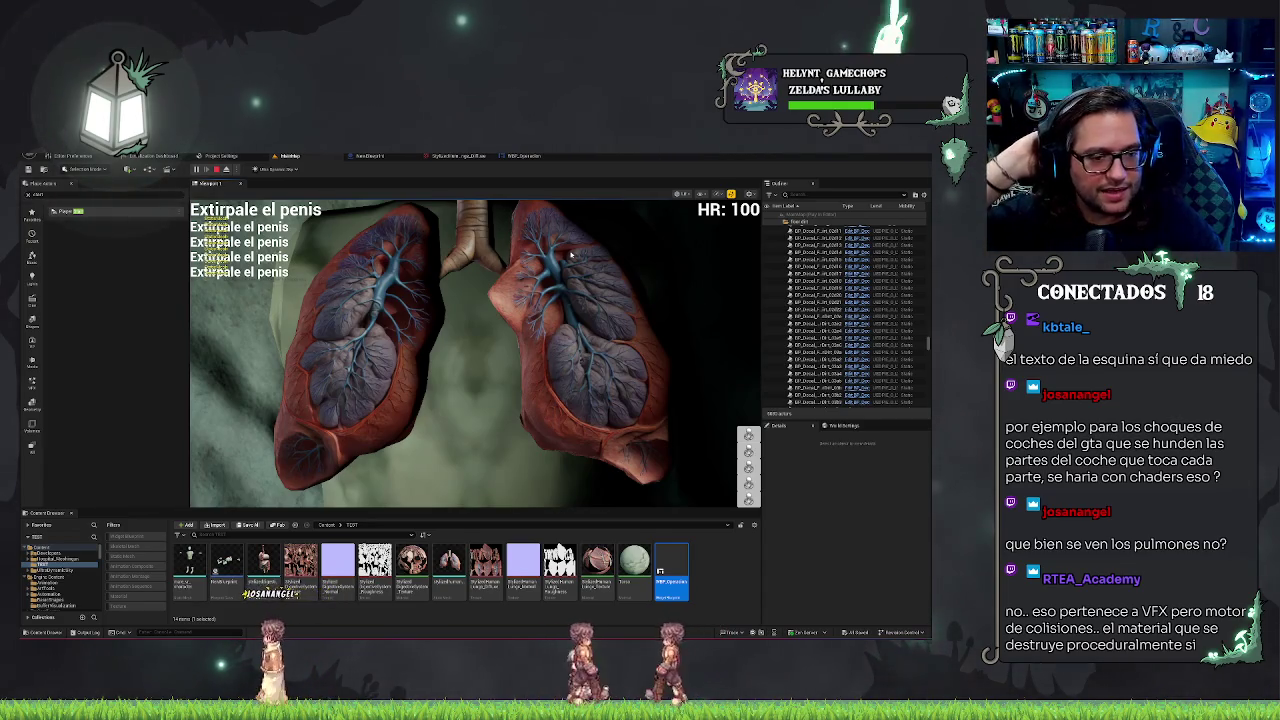
key(Escape)
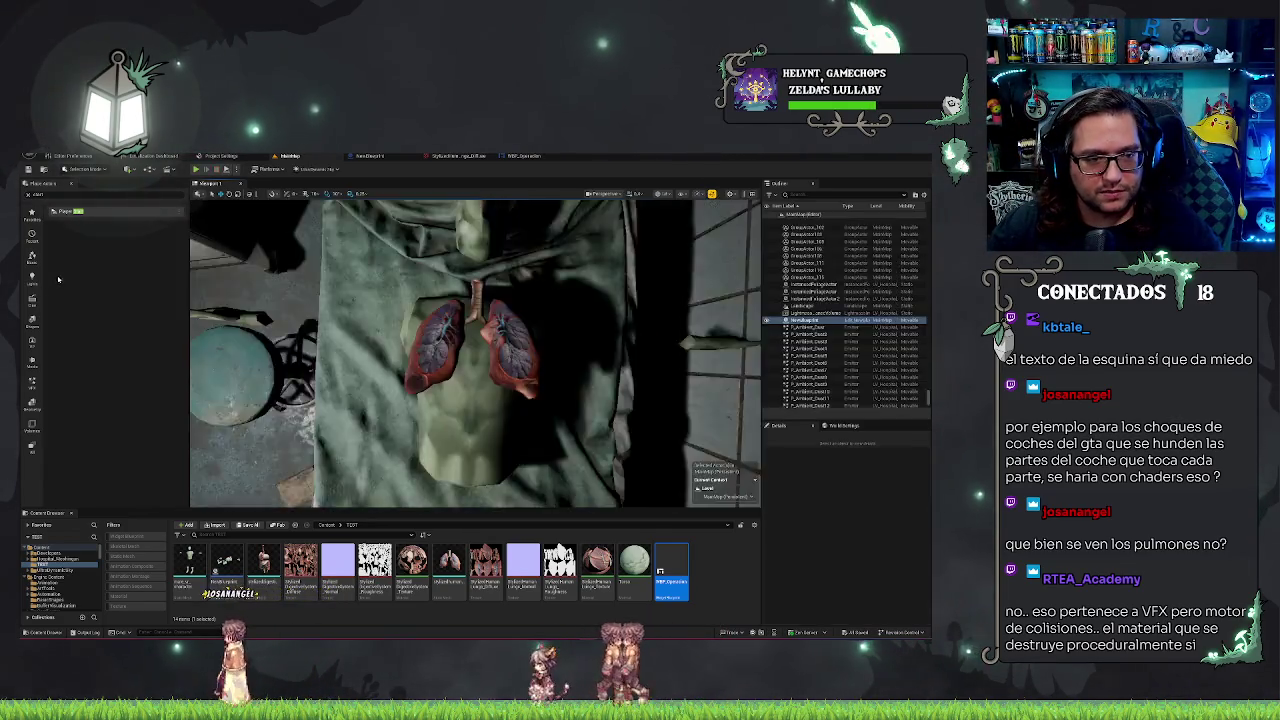
- Switch the level editor to Modeling Mode and browse a tool category
click(85, 168)
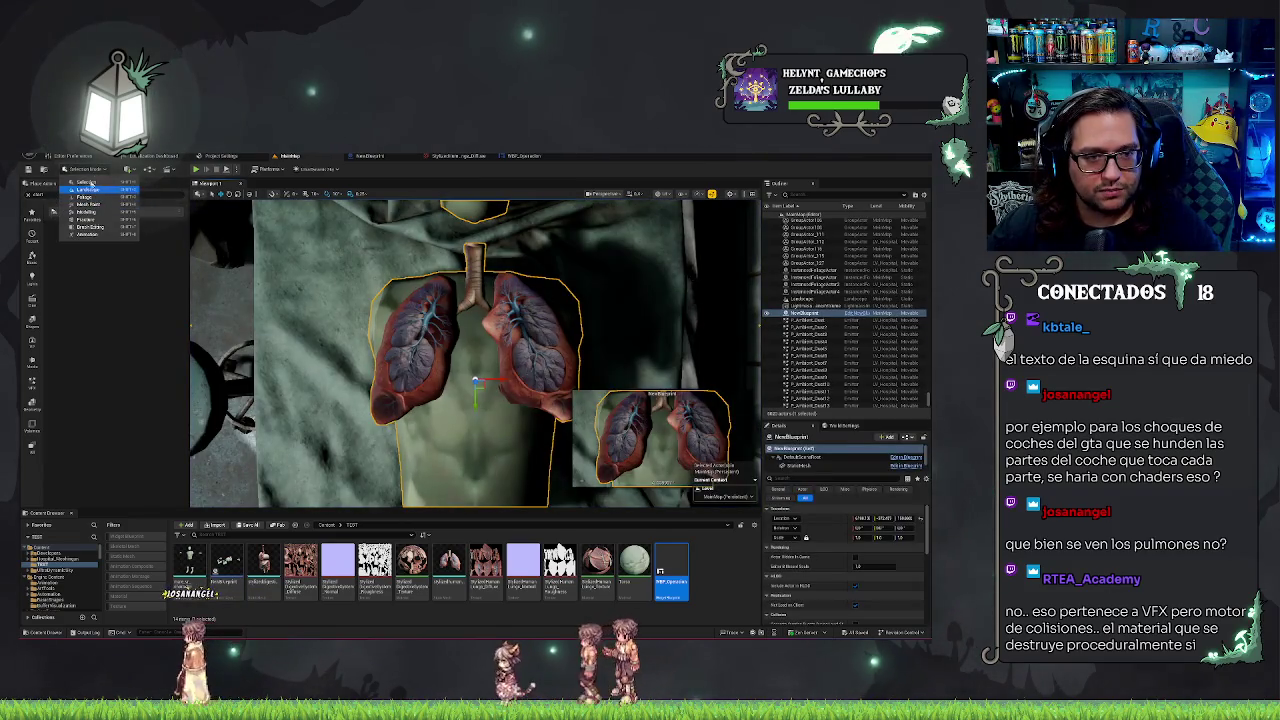
click(86, 212)
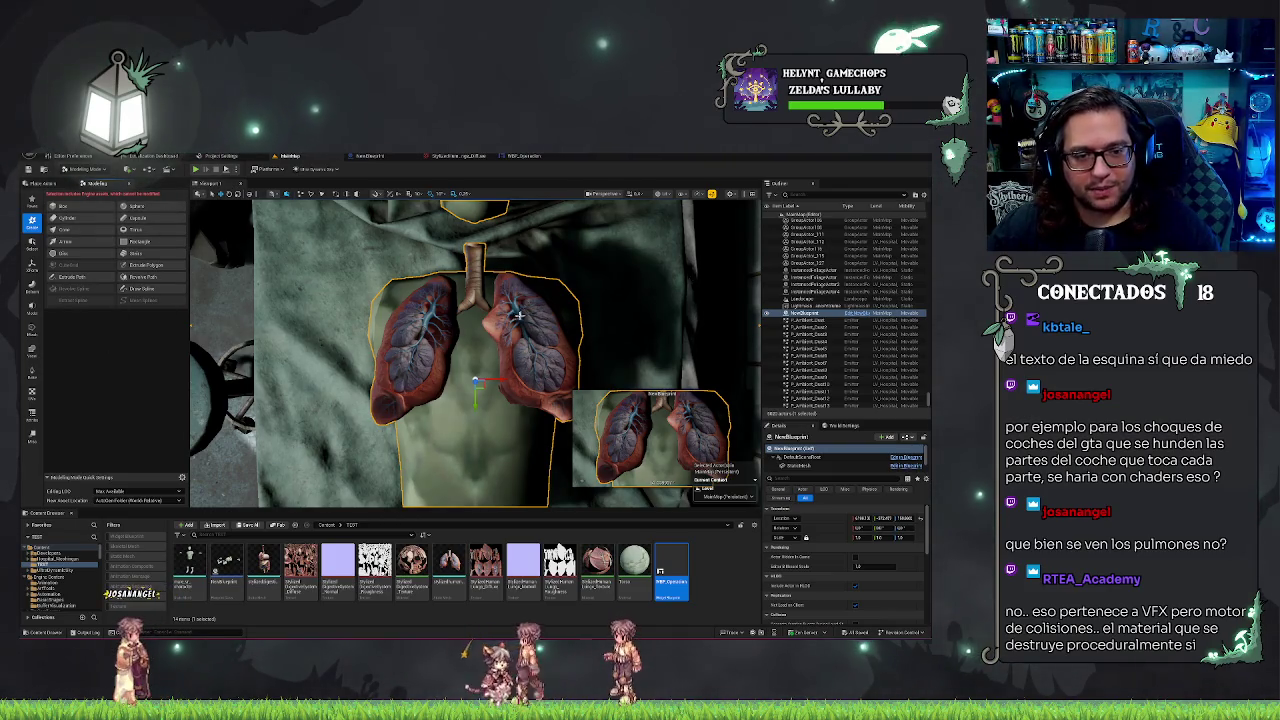
click(32, 286)
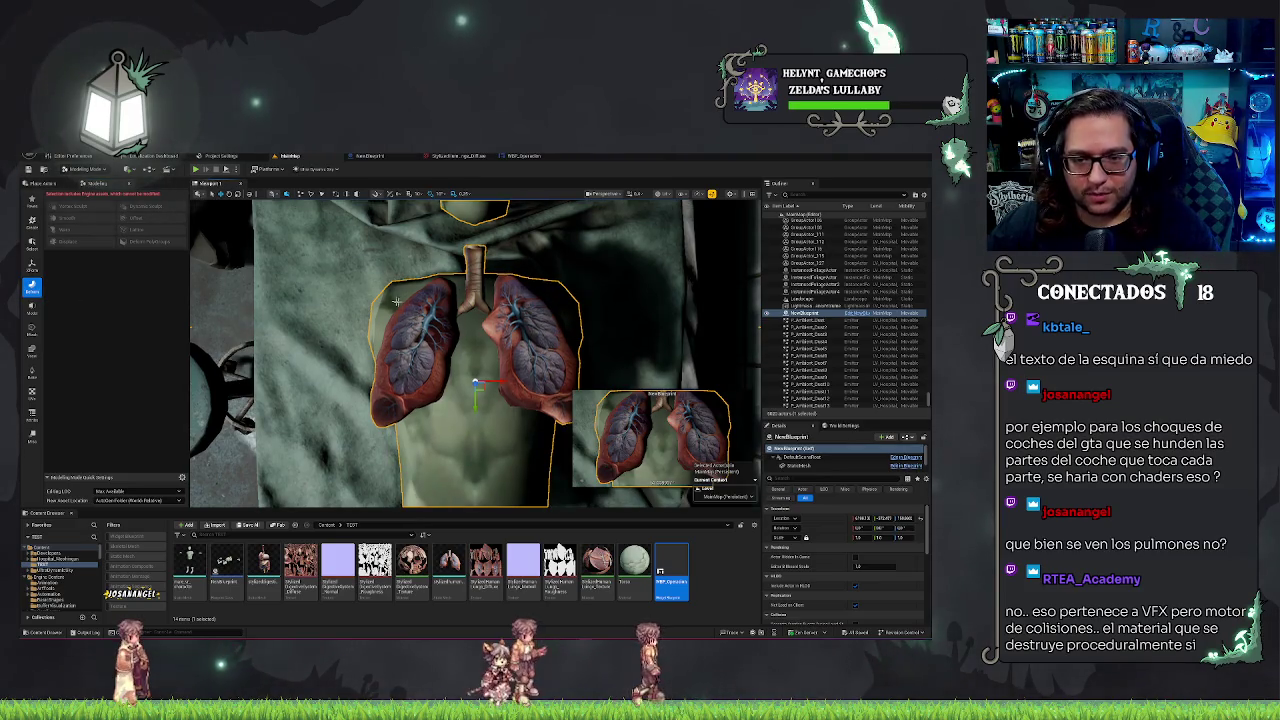
- Reselect the lungs blueprint while looking through the other modeling tool categories
key(Escape)
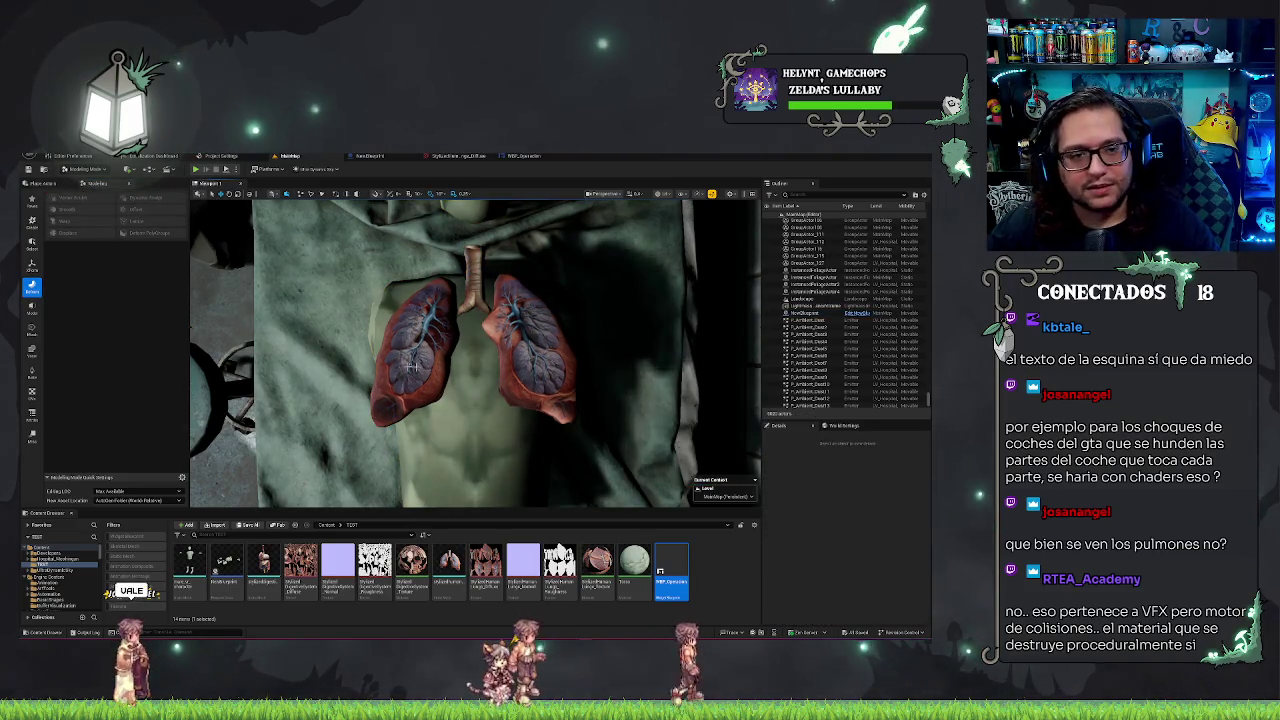
click(507, 414)
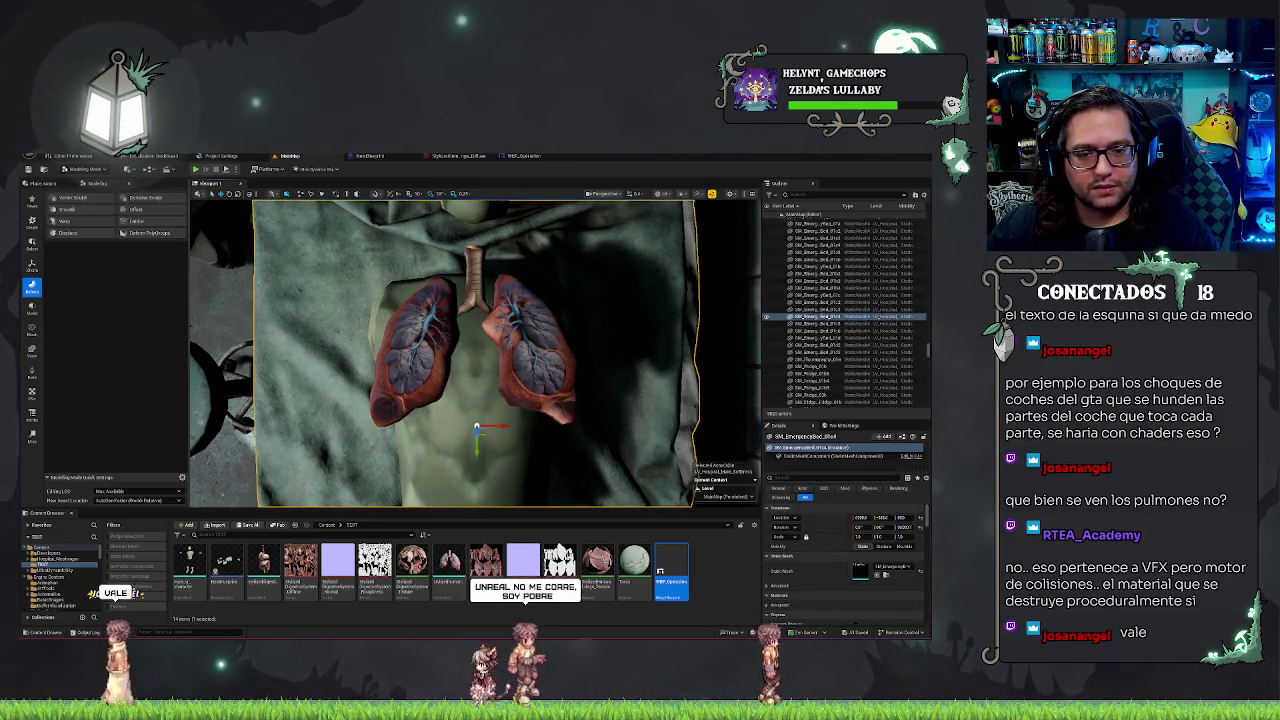
click(600, 300)
drag(600, 300, 520, 318)
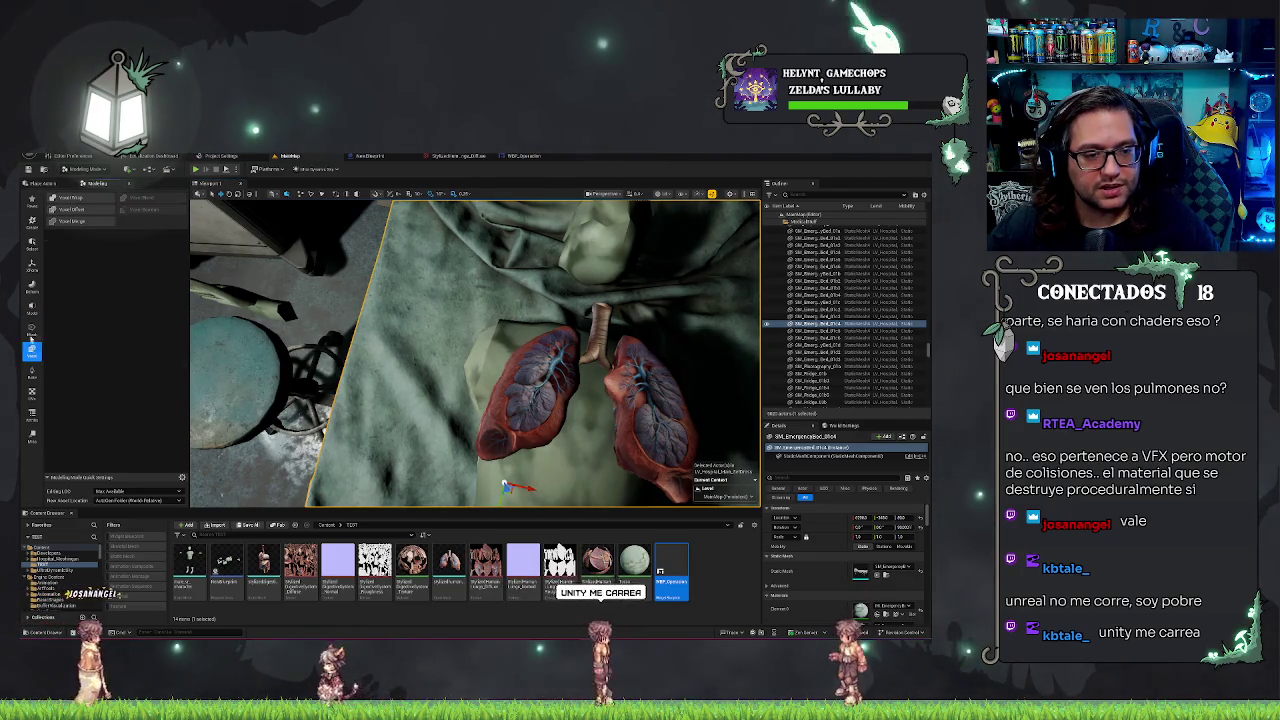
click(32, 330)
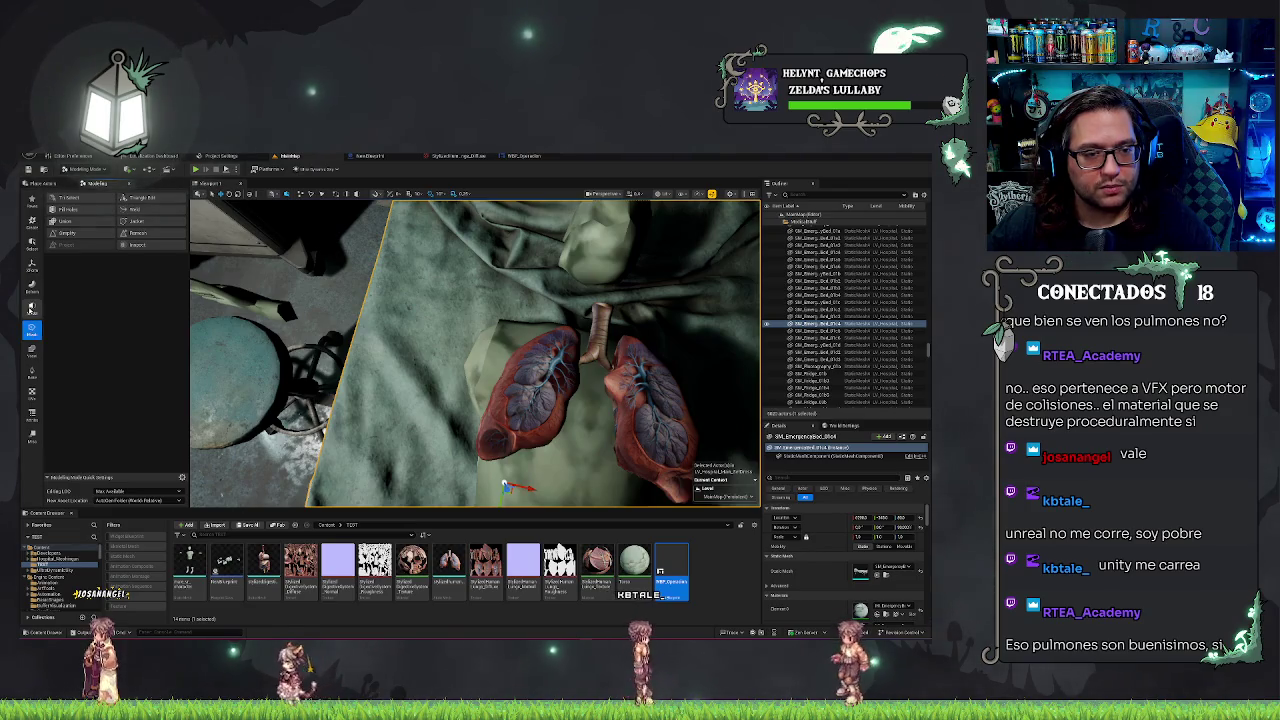
click(32, 308)
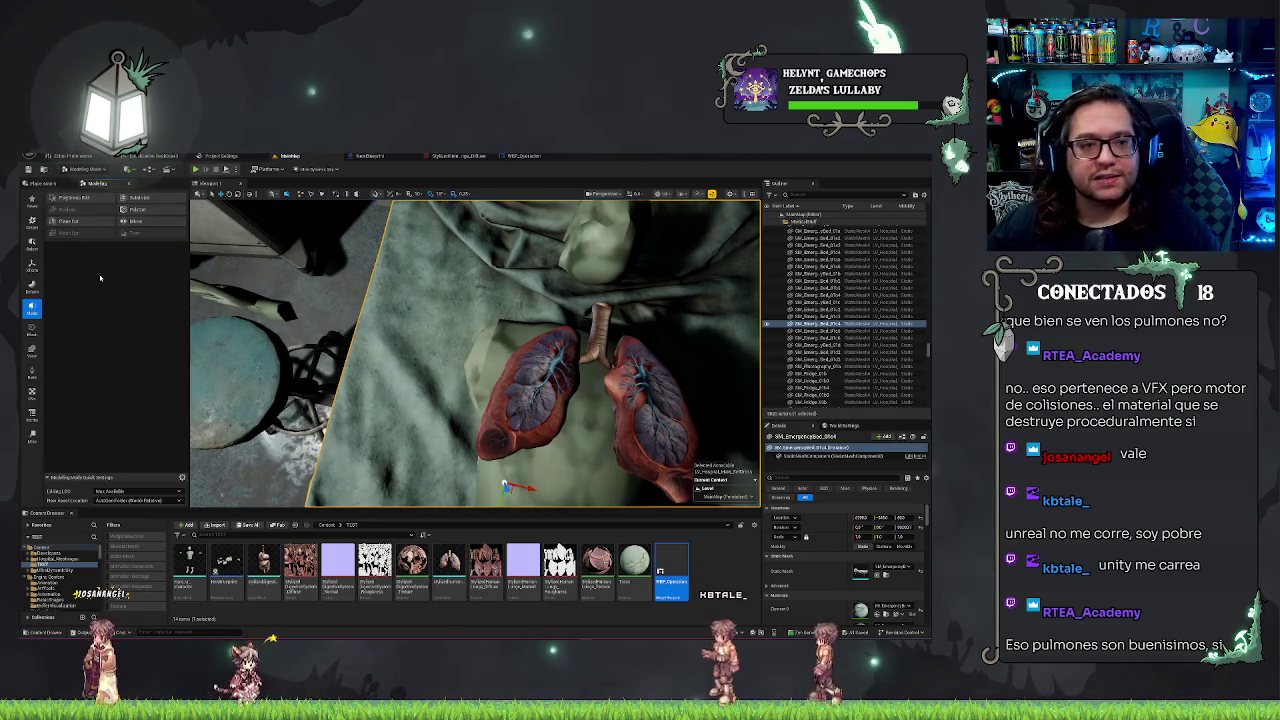
click(32, 287)
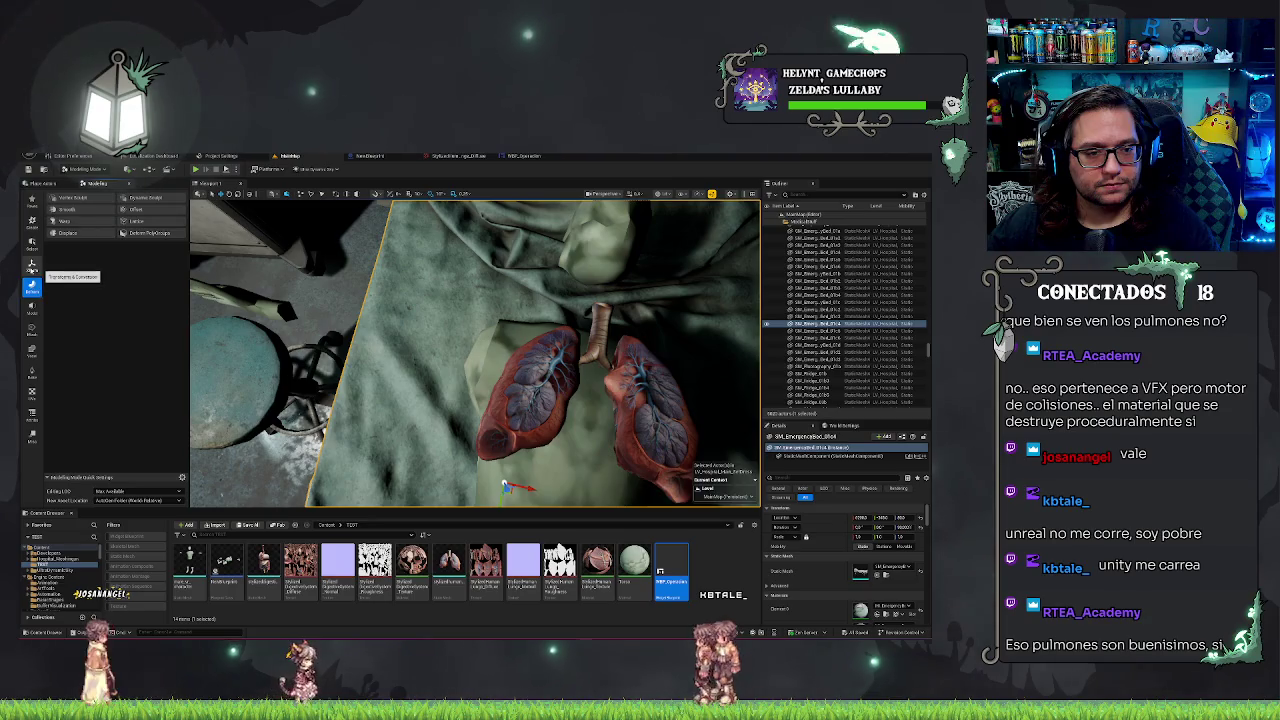
click(564, 425)
drag(566, 424, 640, 425)
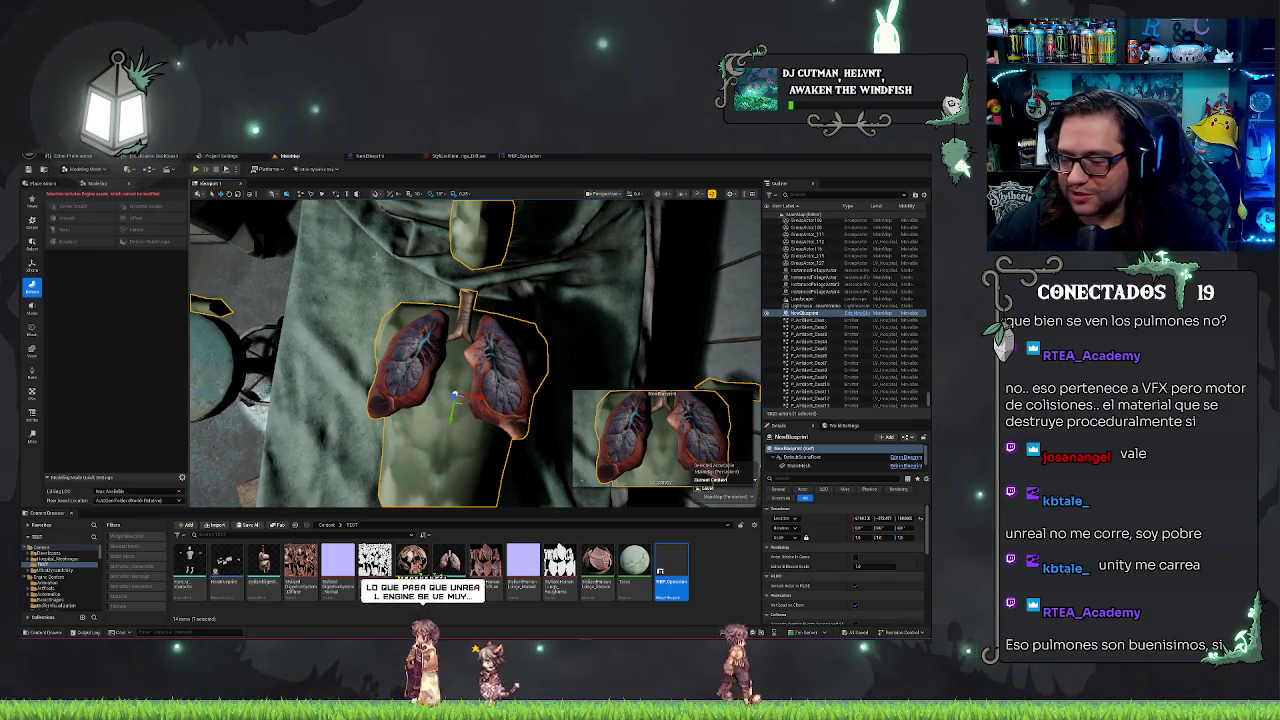
- Frame the selected lungs close-up, then open the NewBlueprint Event Graph
scroll(475, 350, up, 3)
key(f)
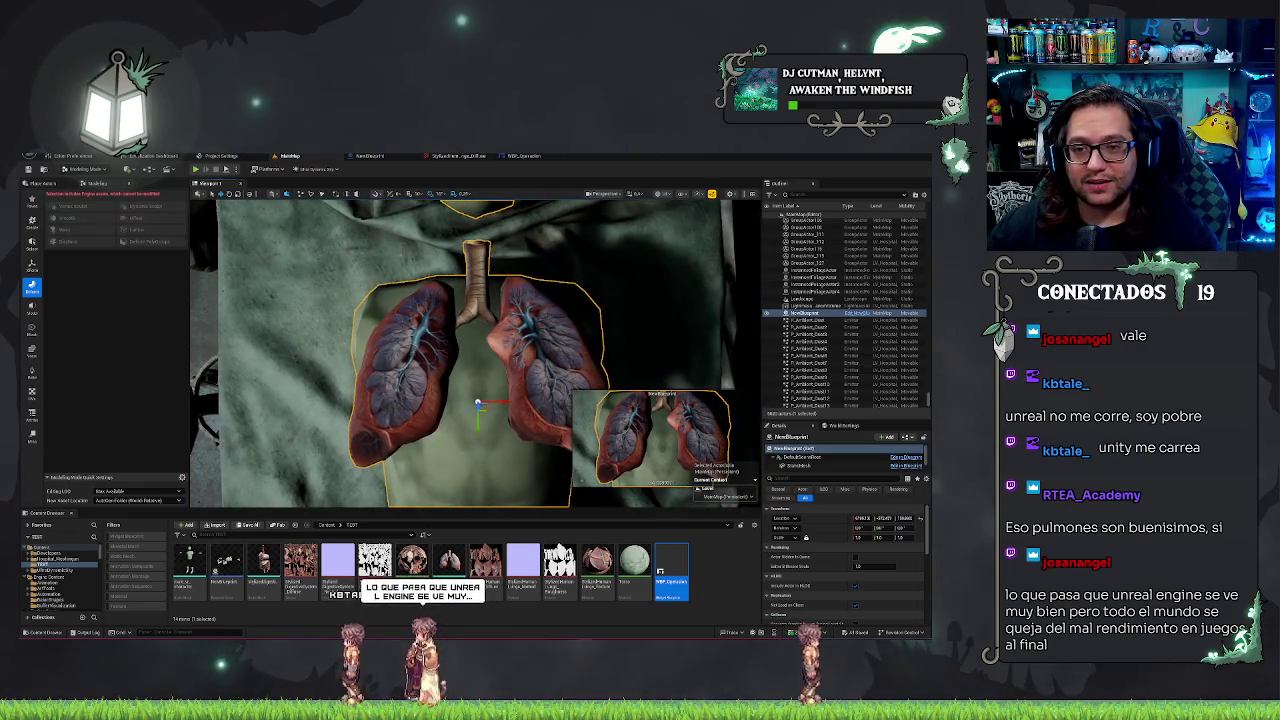
click(370, 157)
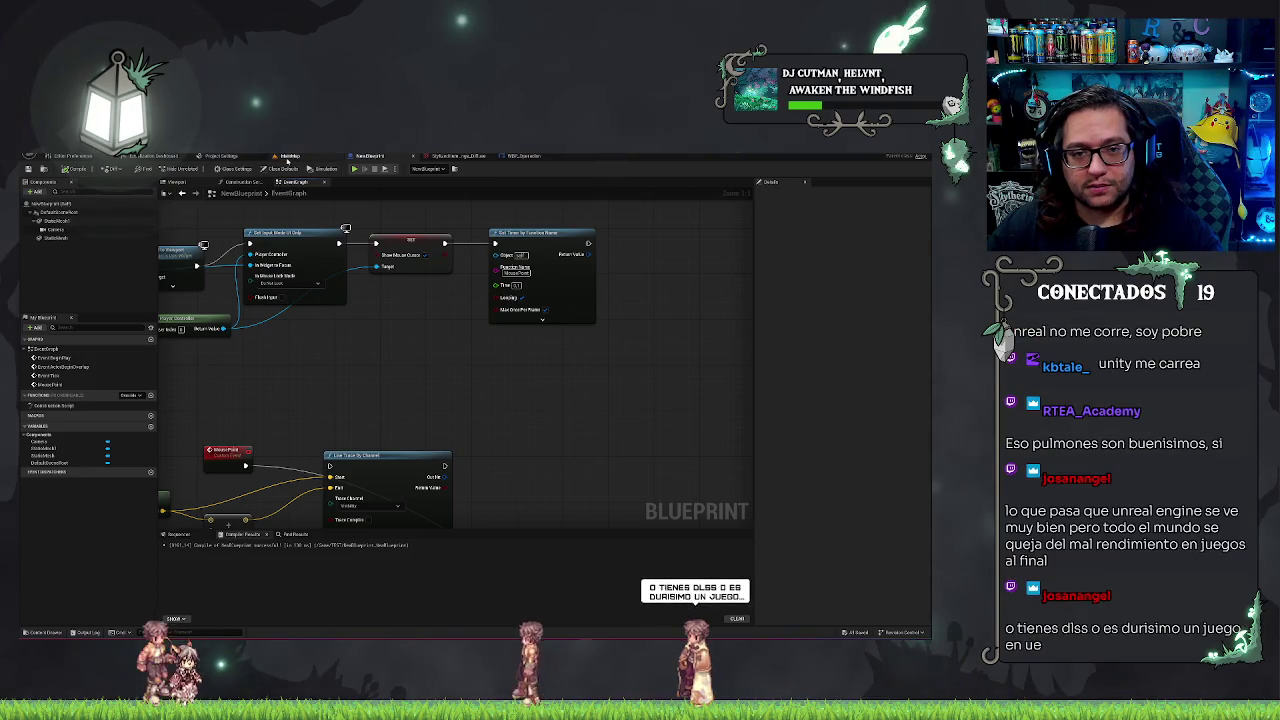
- Return to MainMap and frame the hospital bed, monitors and bed-head wall panel
key(ctrl+Tab)
scroll(524, 327, down, 10)
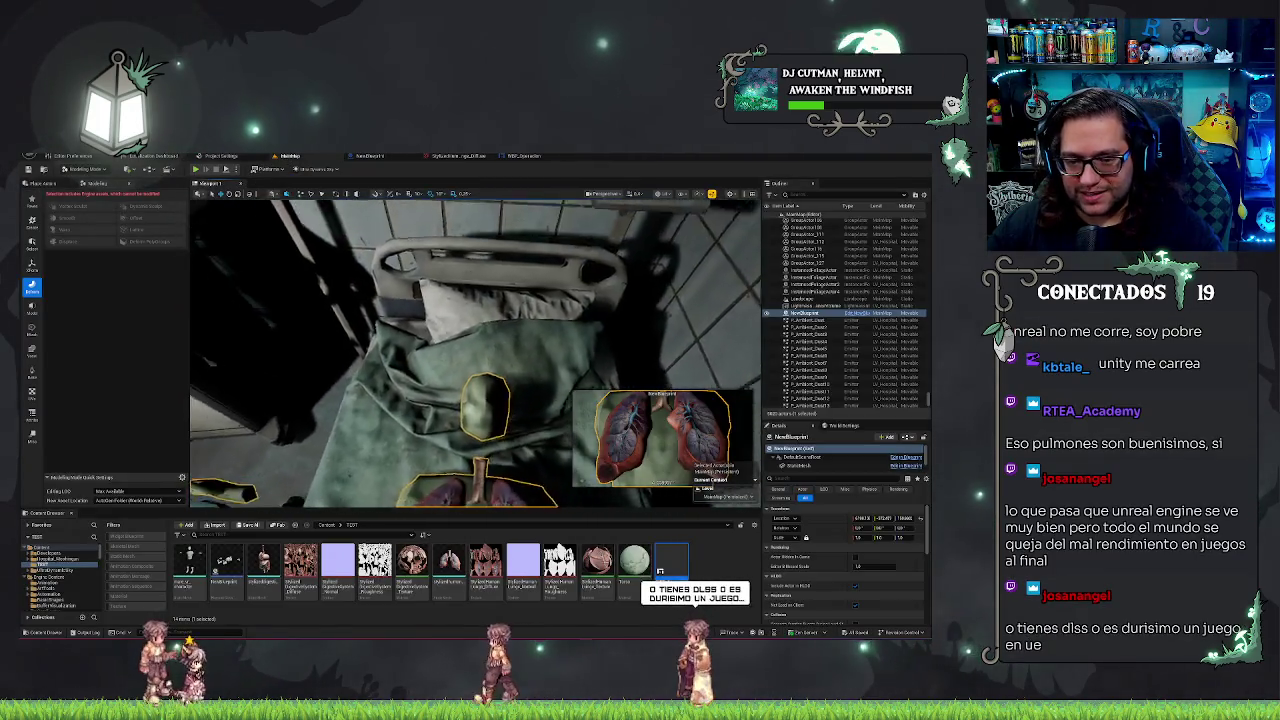
scroll(475, 355, up, 2)
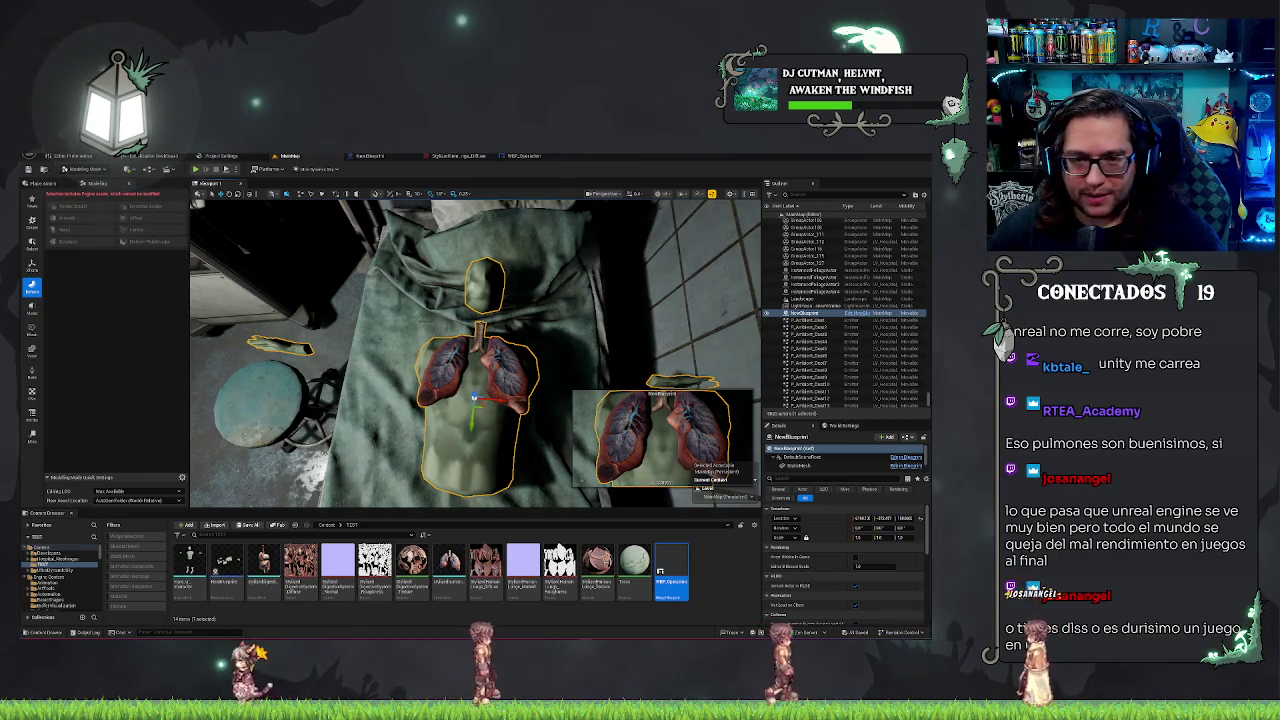
mouse_move(475, 350)
mouse_down()
mouse_move(380, 328)
mouse_move(475, 350)
mouse_up()
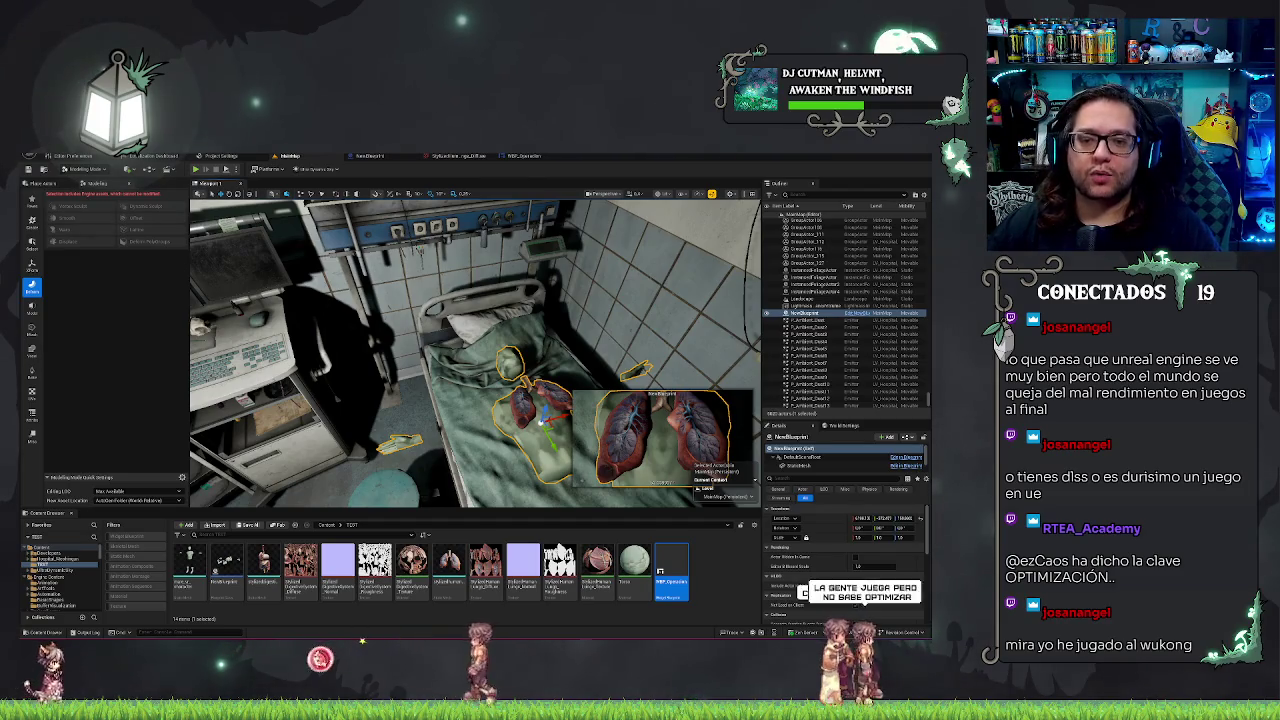
click(352, 397)
scroll(352, 397, down, 5)
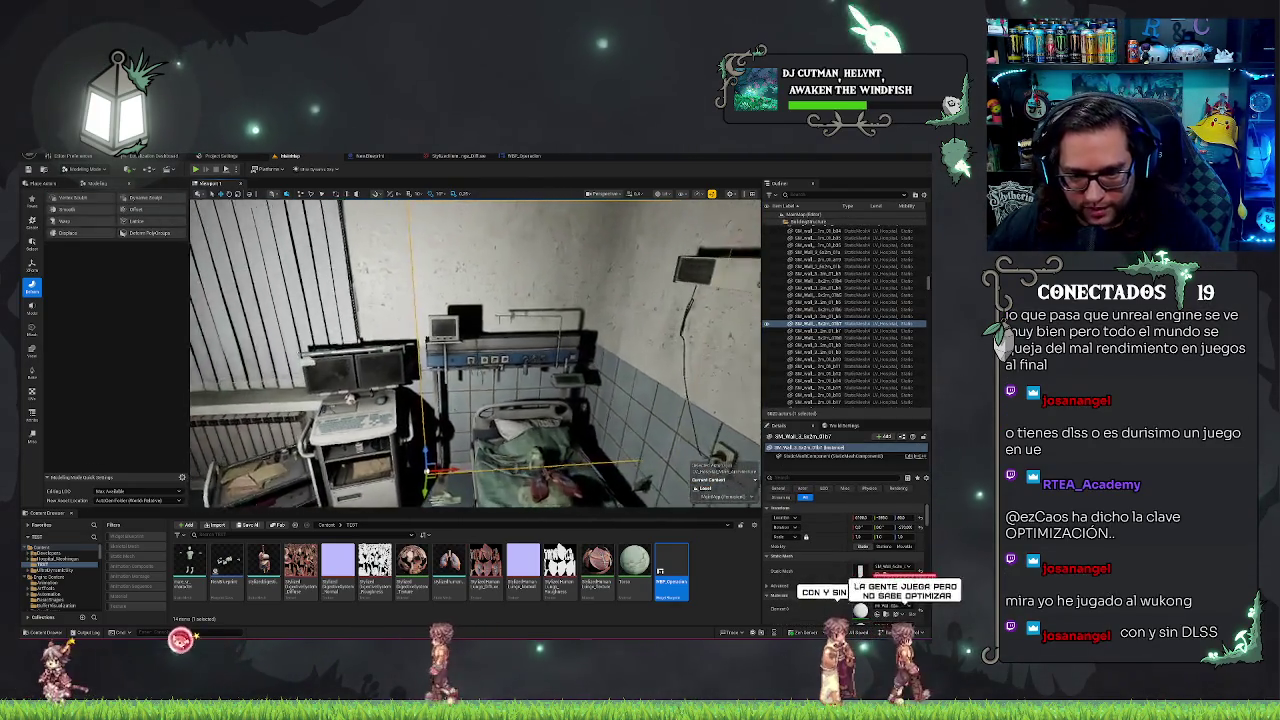
scroll(352, 397, up, 5)
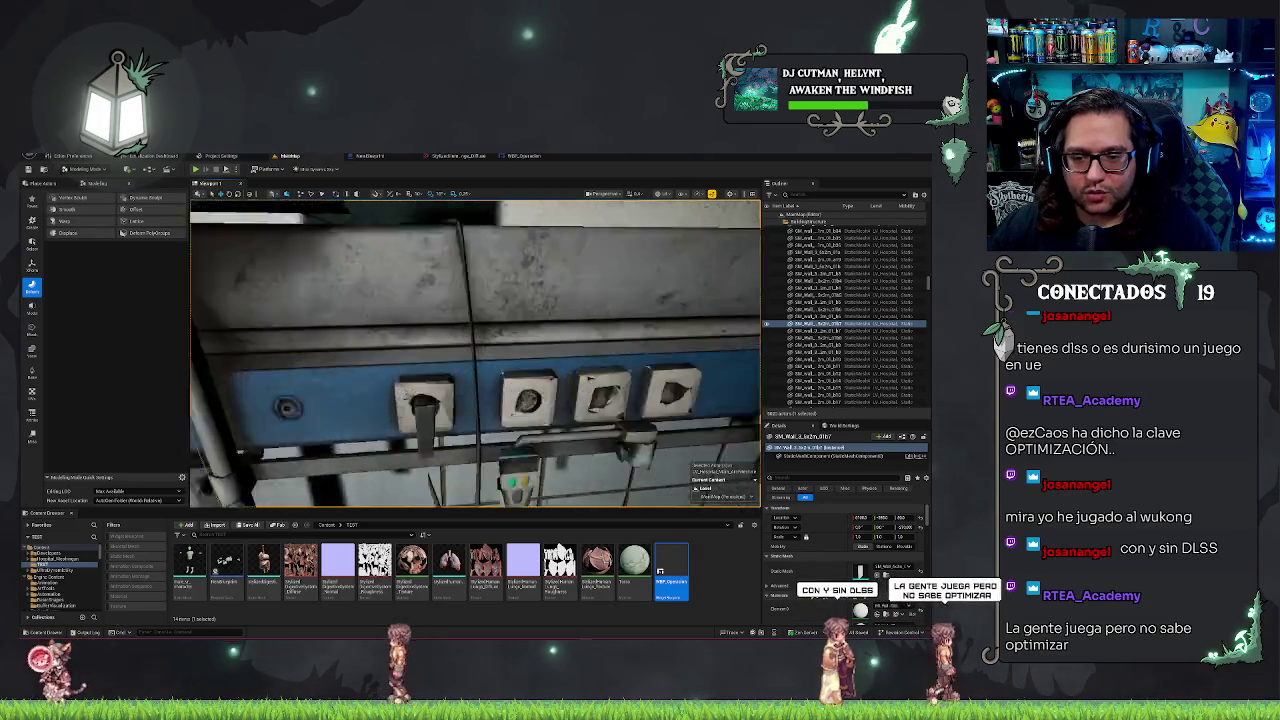
scroll(352, 397, down, 5)
scroll(352, 397, up, 3)
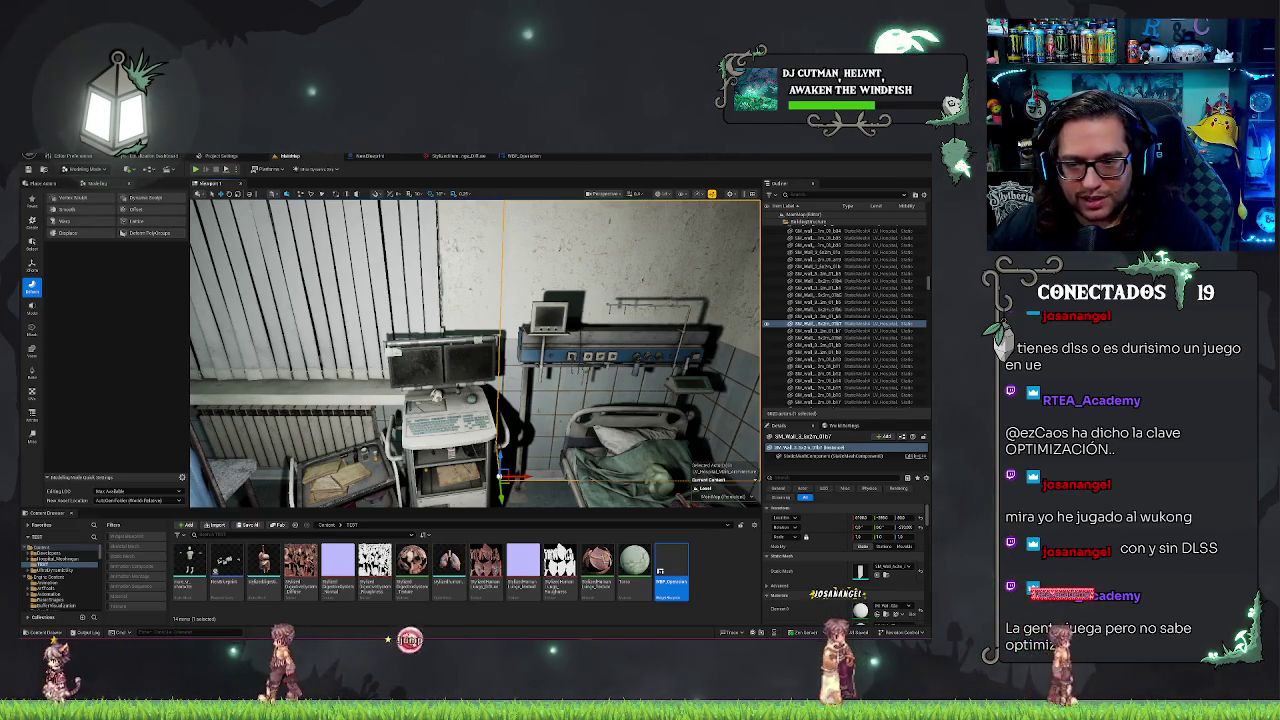
- Run the console command 'stat unit' to overlay Frame, Game, Draw and GPU timings
key(a)
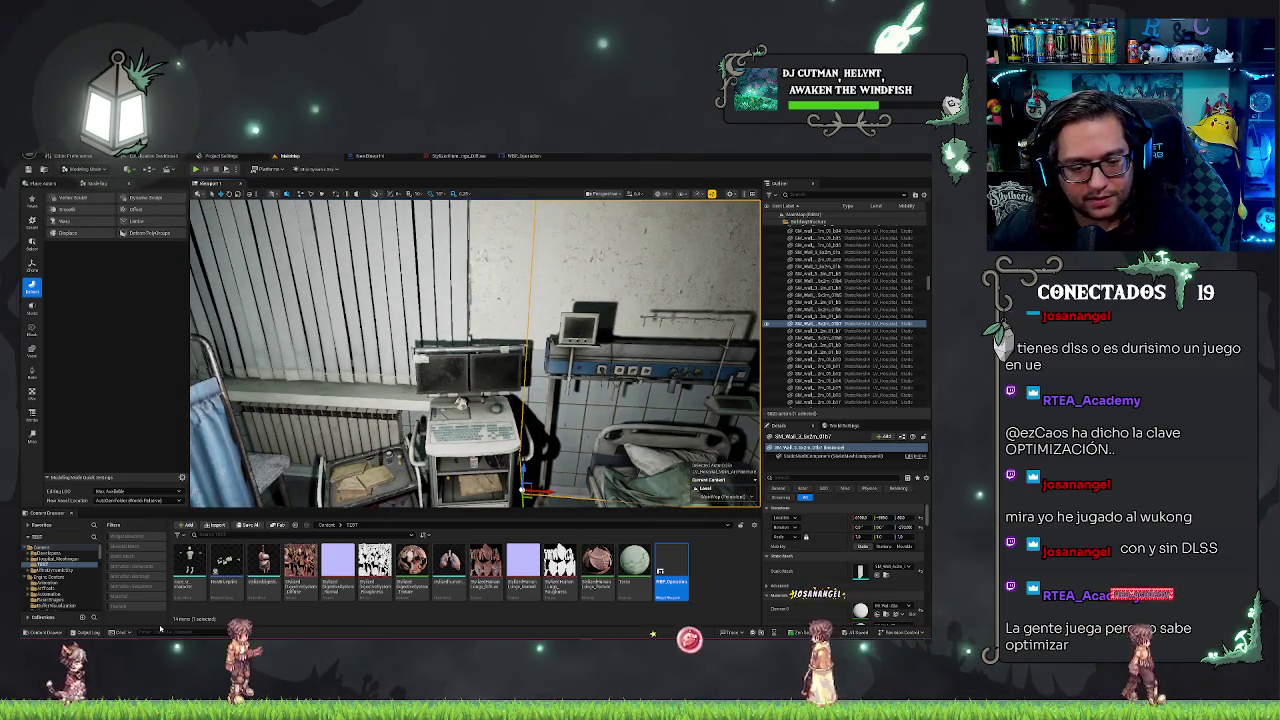
text(stat unit)
key(Return)
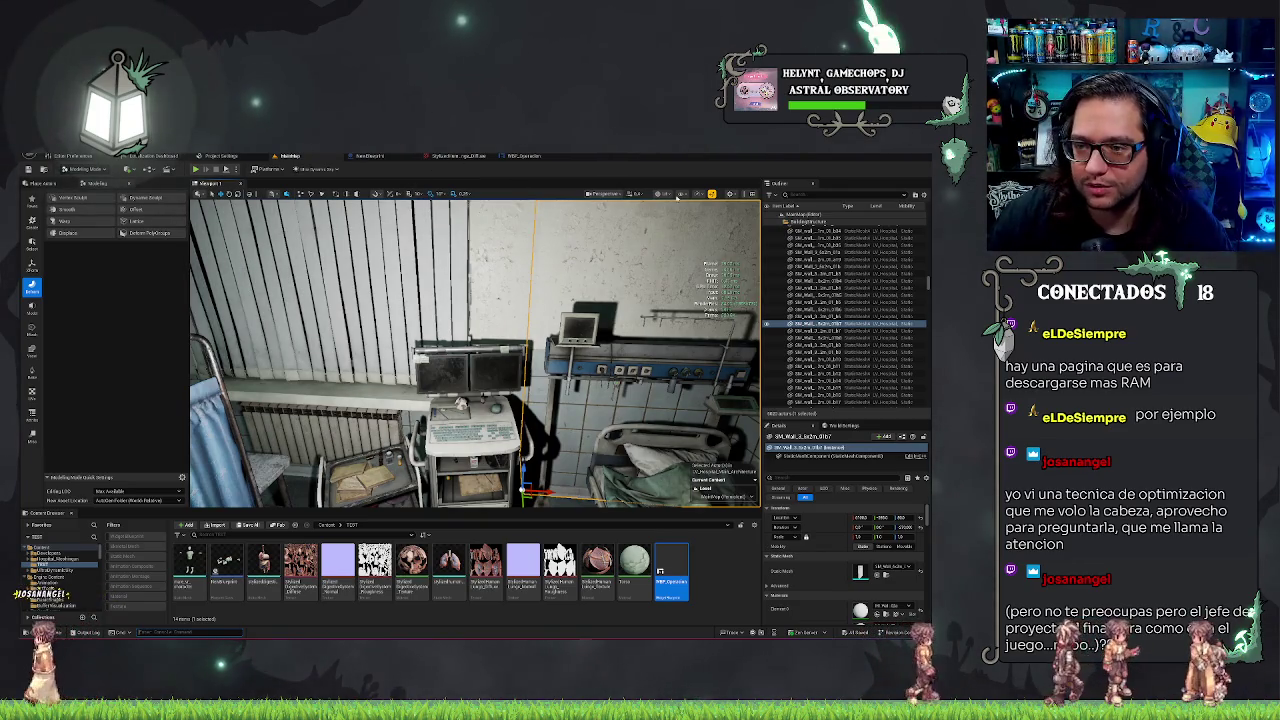
- Select the medical device cart near the doorway and one of its components
click(680, 194)
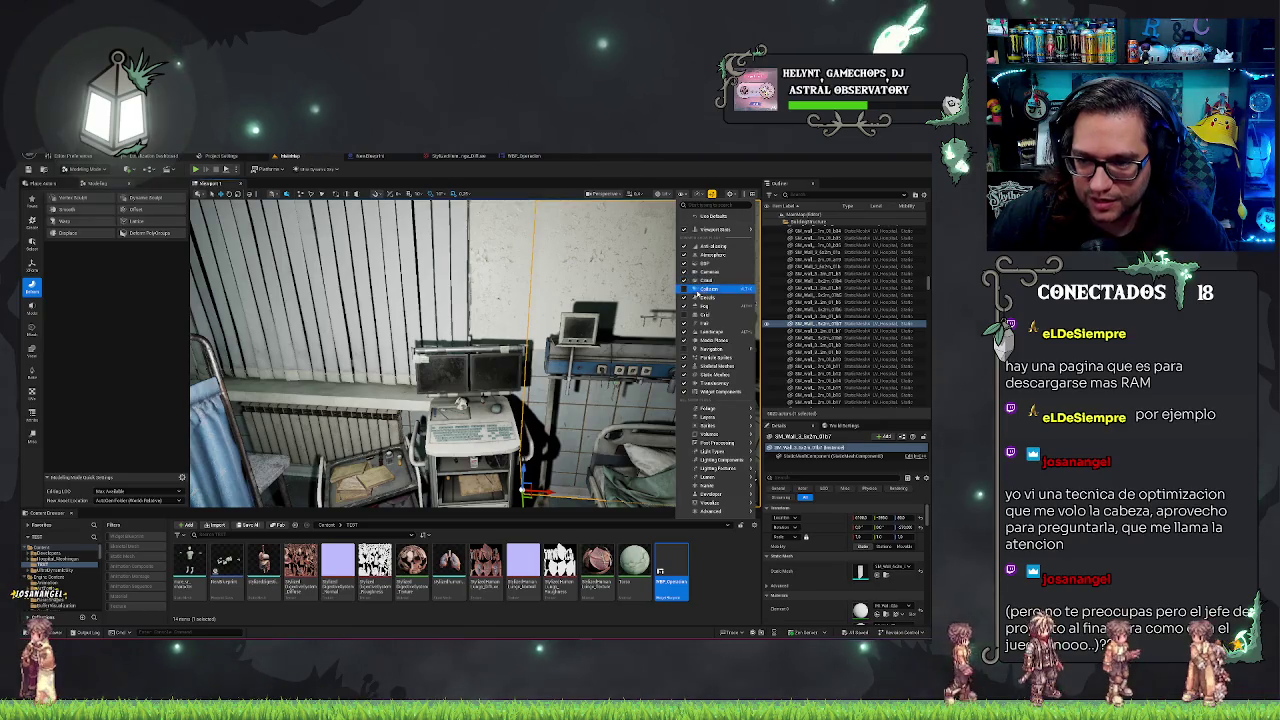
click(697, 289)
mouse_move(475, 350)
mouse_down()
mouse_move(380, 350)
mouse_move(470, 350)
mouse_move(450, 350)
mouse_move(455, 320)
mouse_move(345, 350)
mouse_up()
click(455, 320)
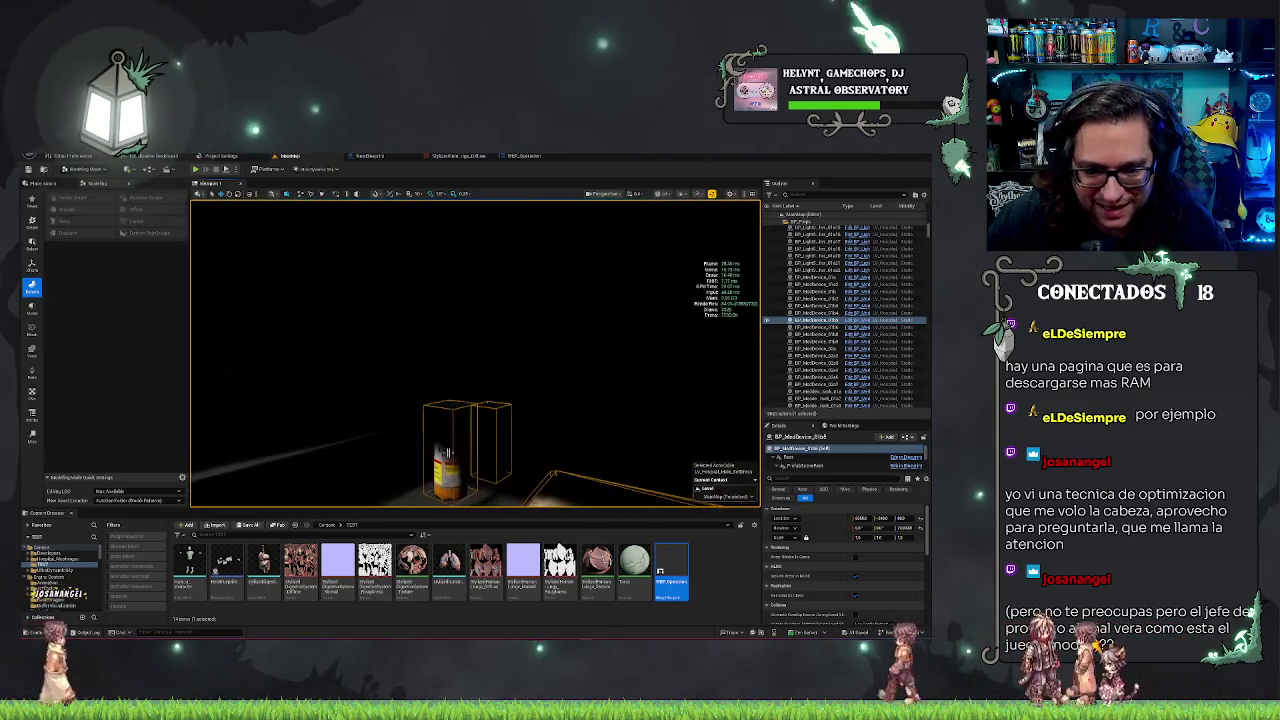
drag(345, 350, 325, 333)
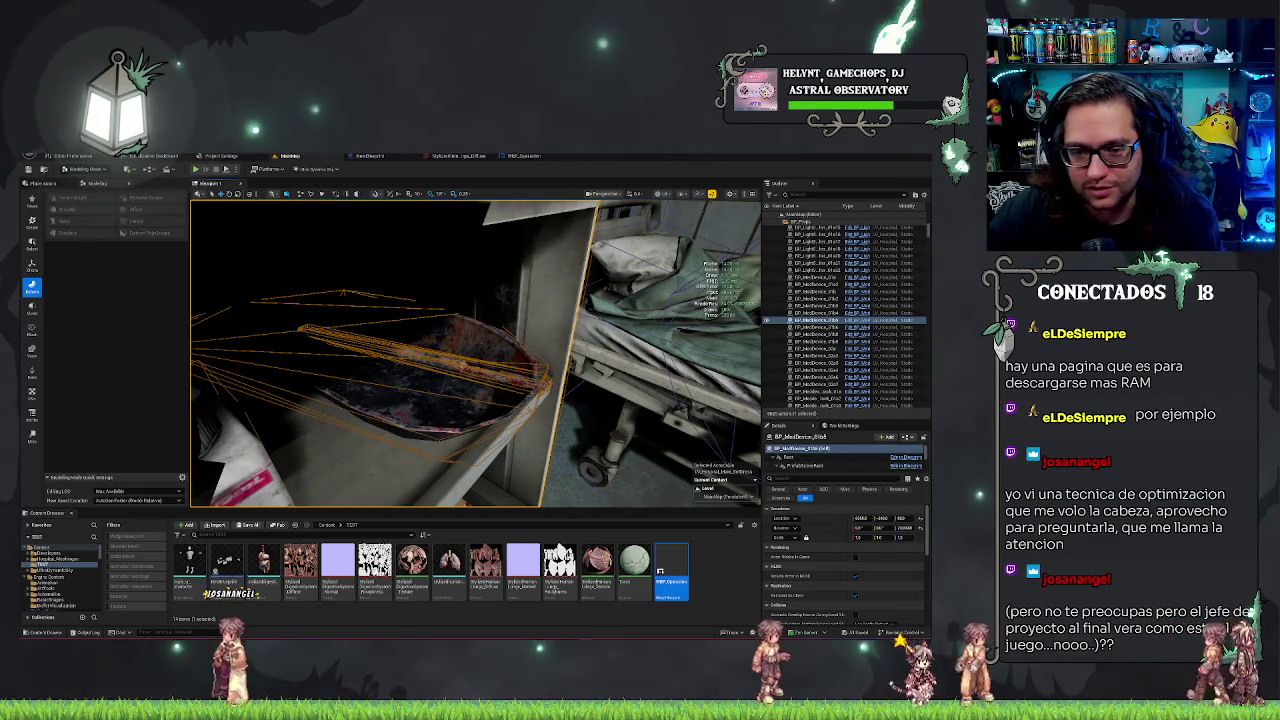
double_click(812, 320)
scroll(855, 455, down, 2)
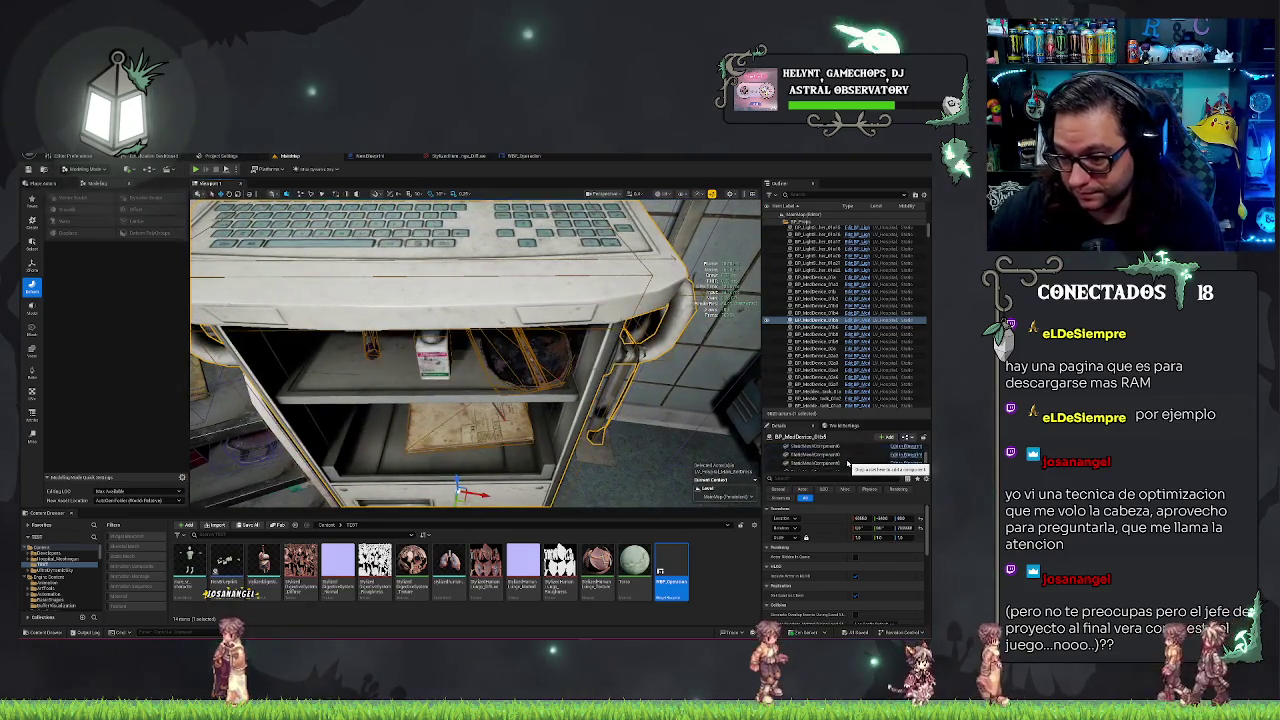
scroll(848, 462, up, 2)
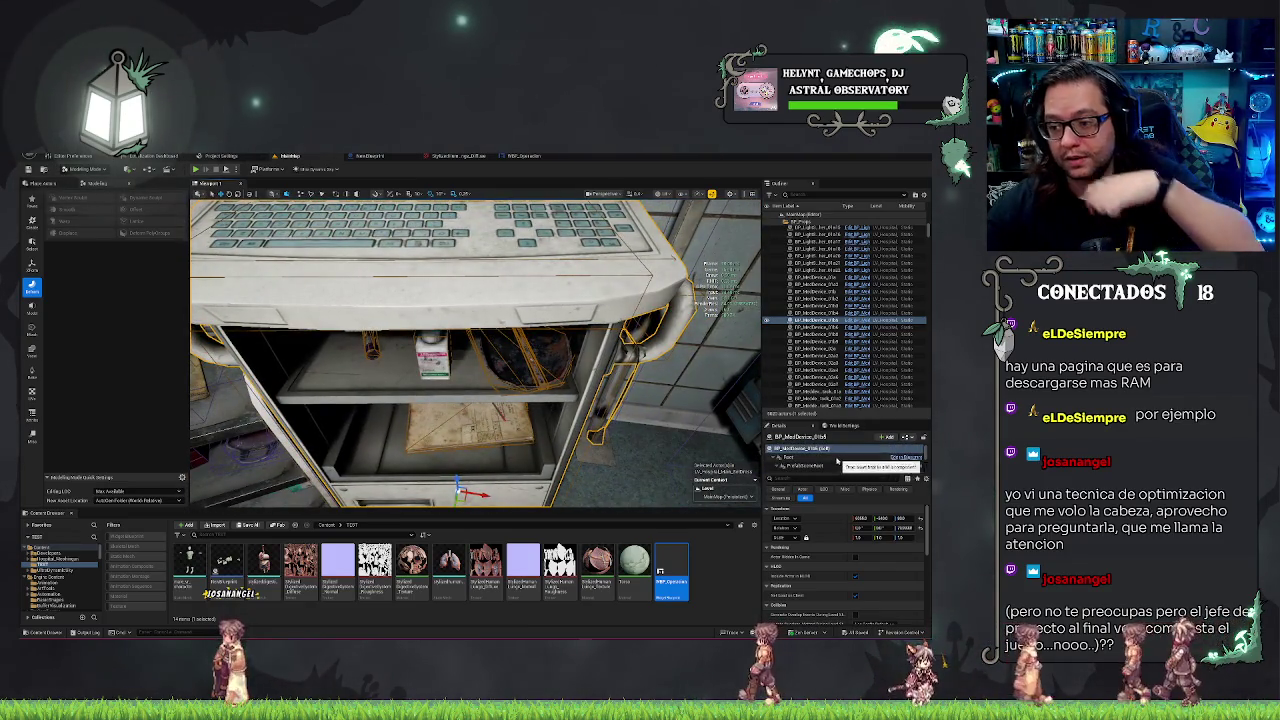
click(830, 469)
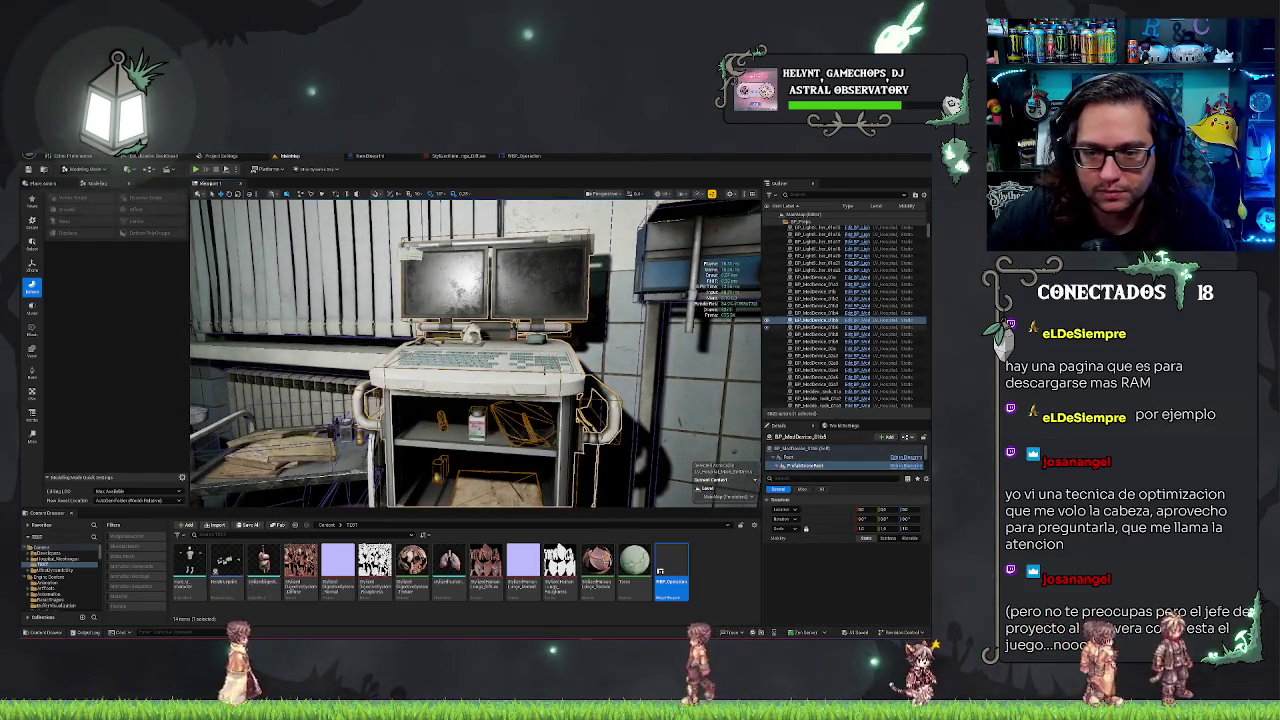
- Frame the medical cabinet and bring up the Merge Actors dialog
click(110, 156)
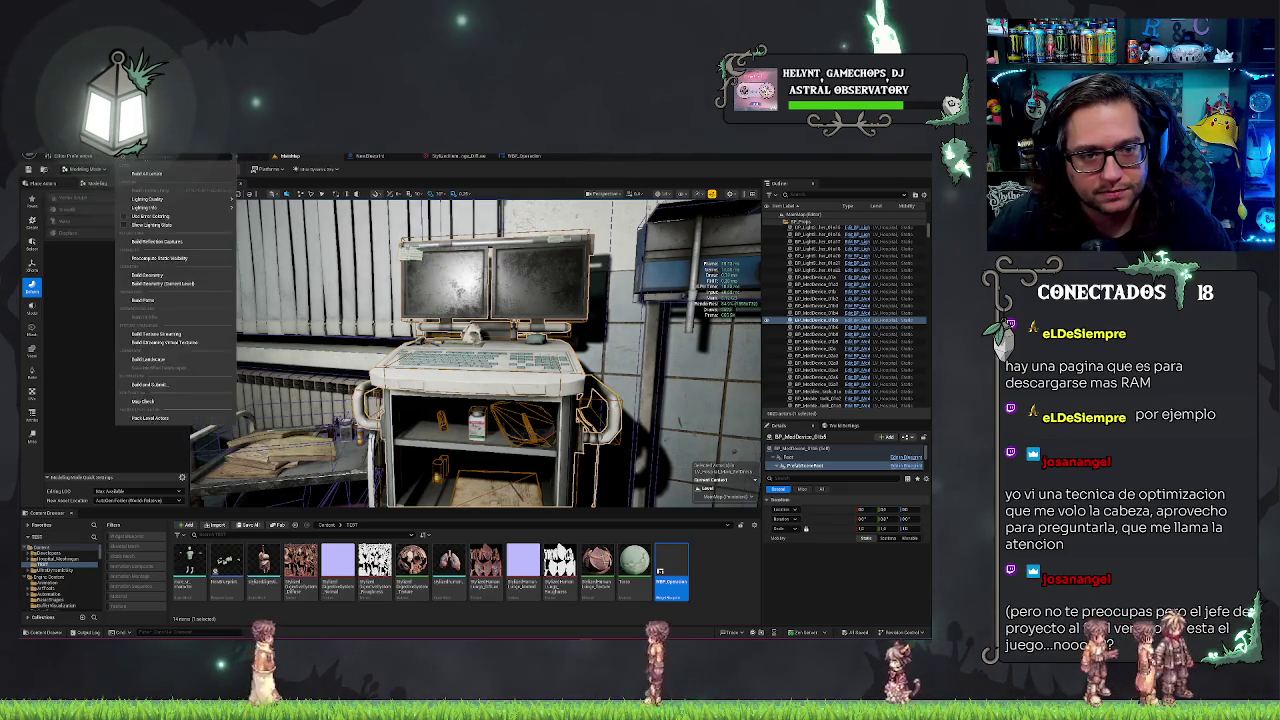
key(Escape)
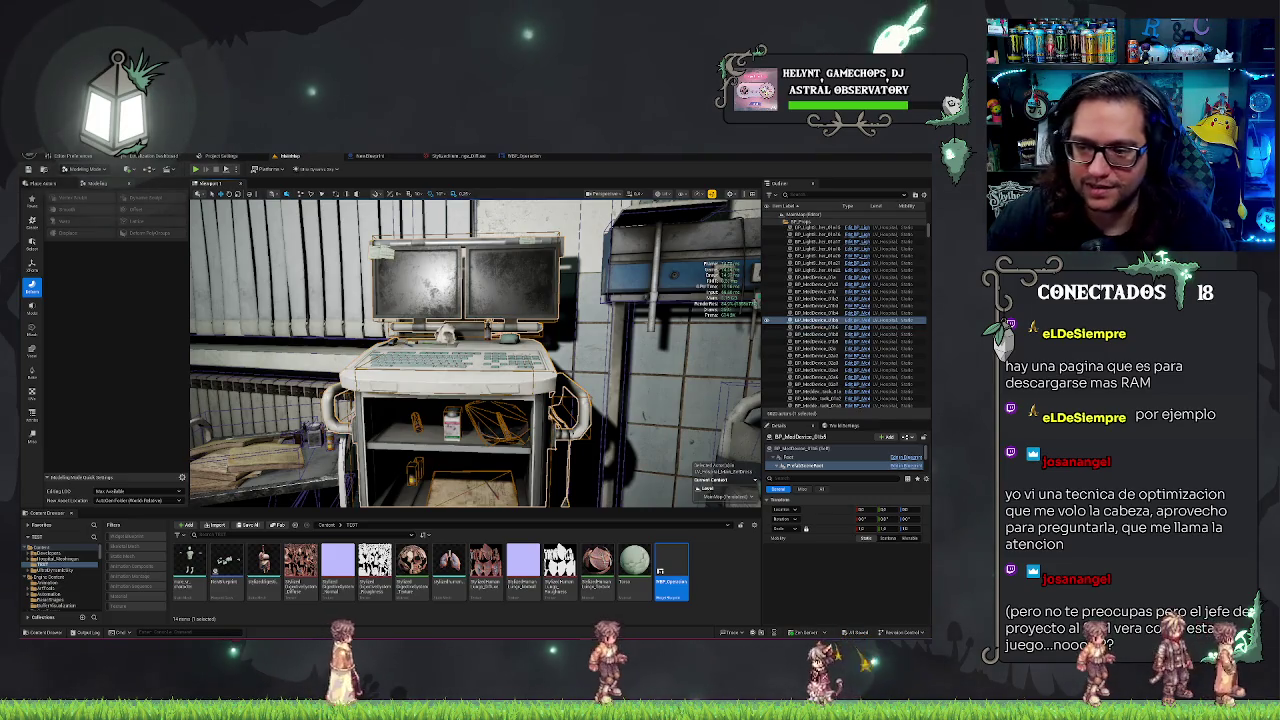
key(f)
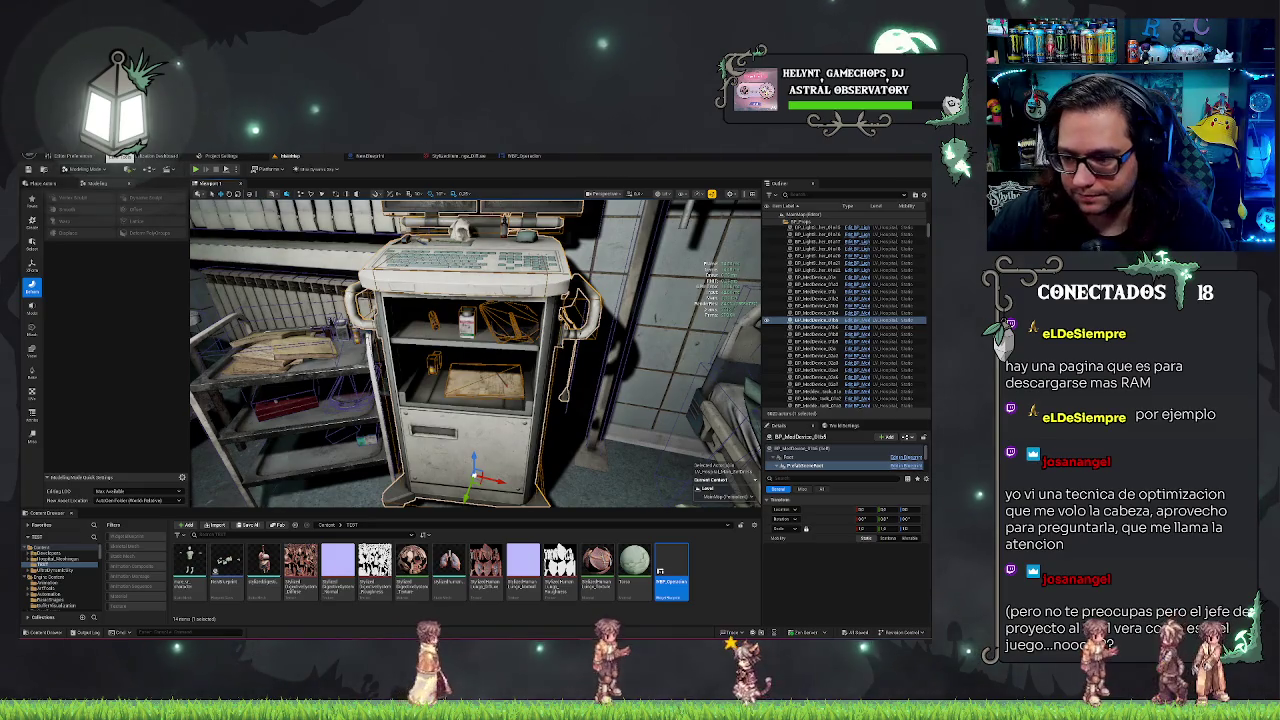
click(112, 158)
click(164, 285)
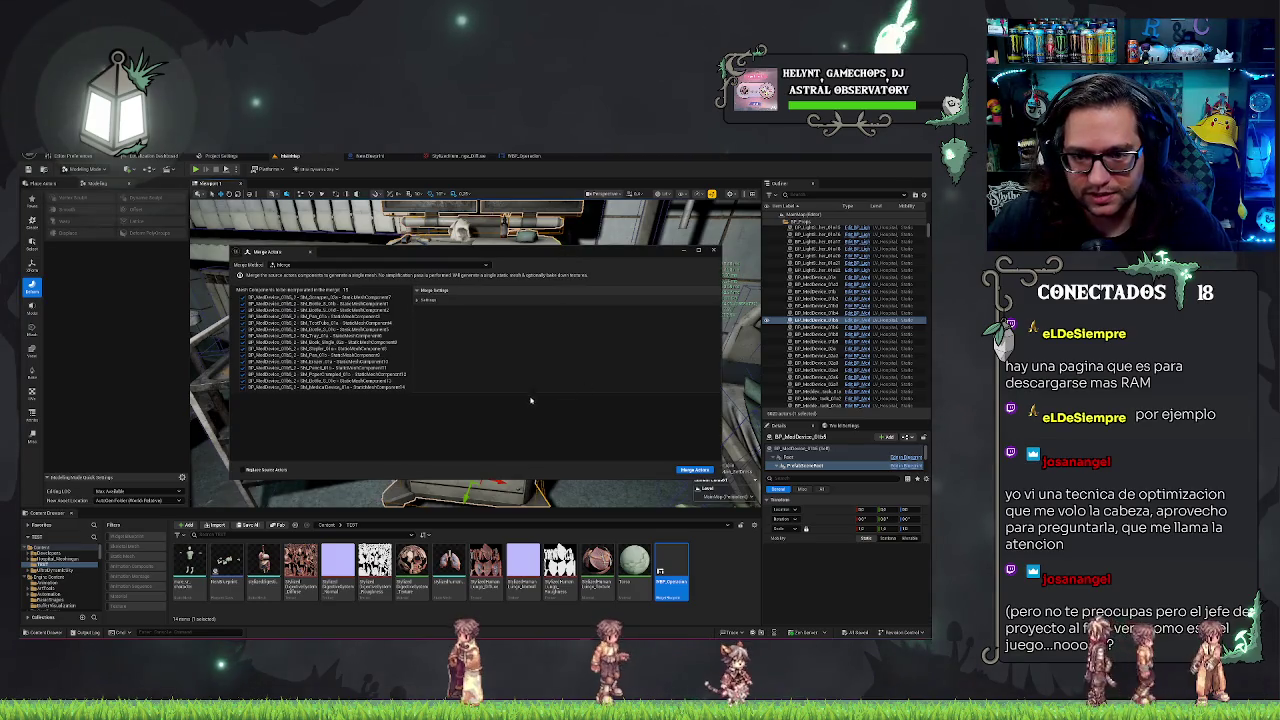
- Merge the cart's components with Replace Source Actors enabled and save the new mesh
click(418, 301)
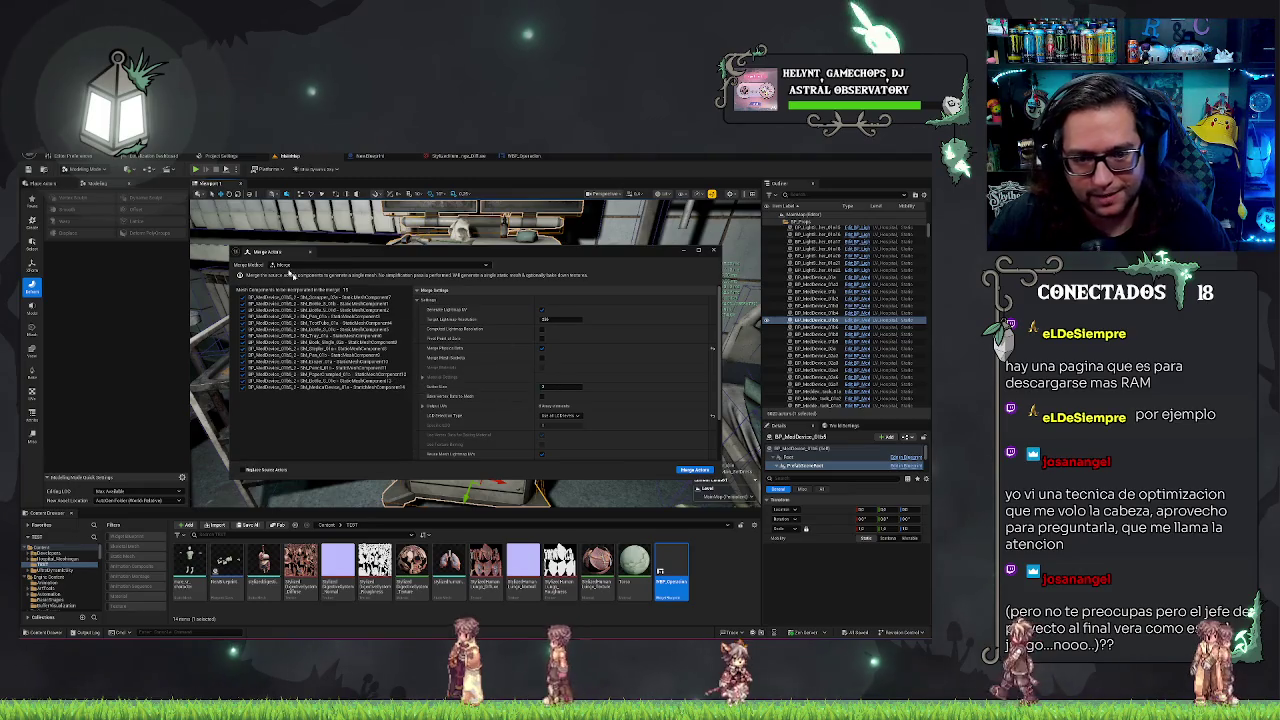
click(264, 470)
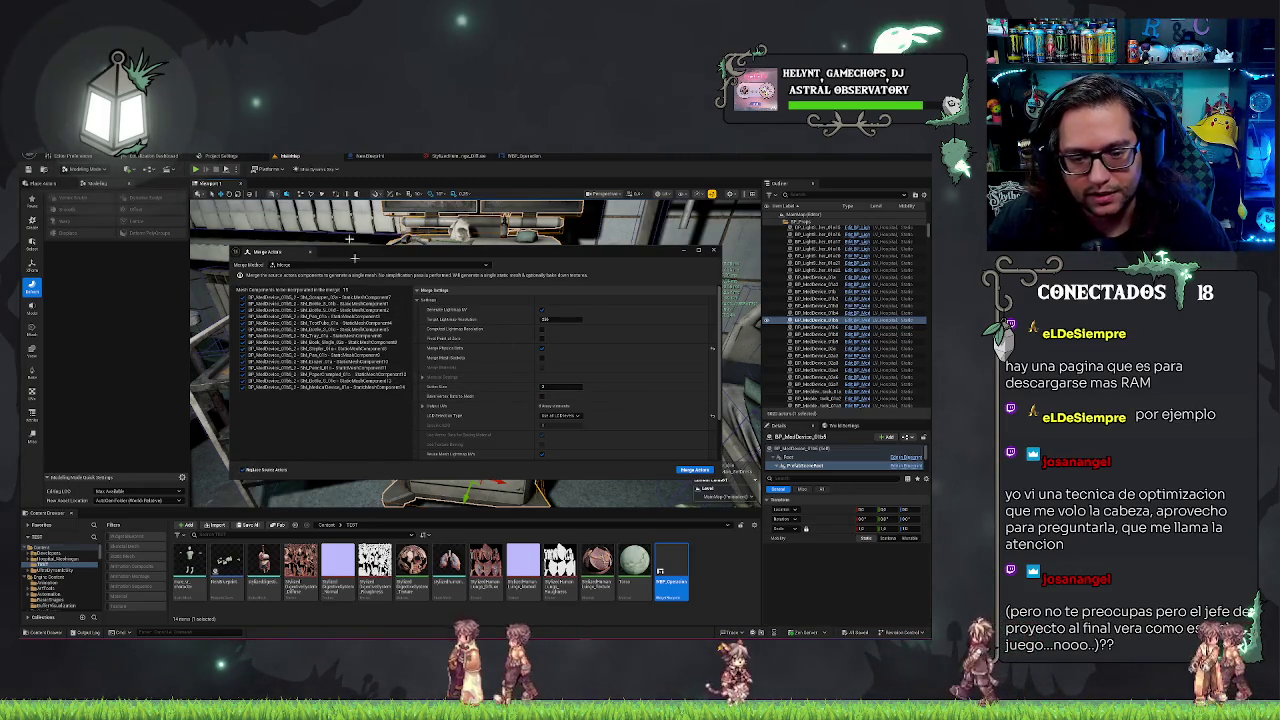
click(695, 469)
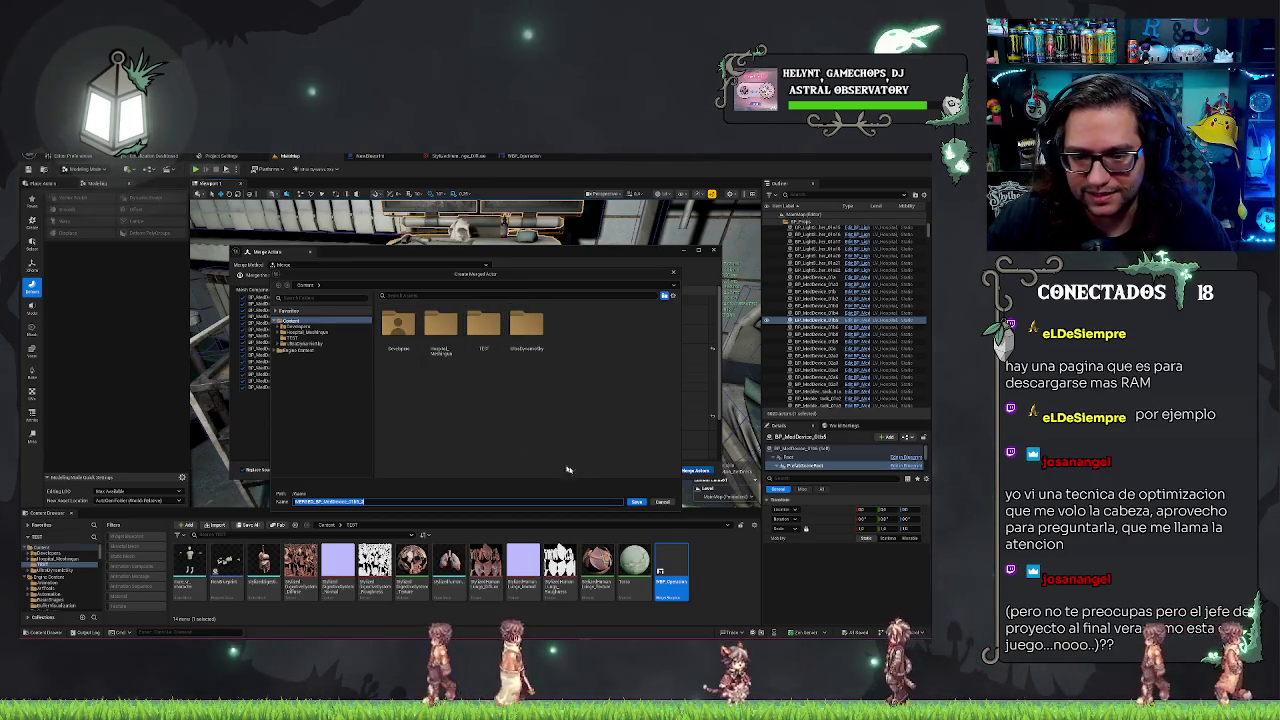
click(637, 501)
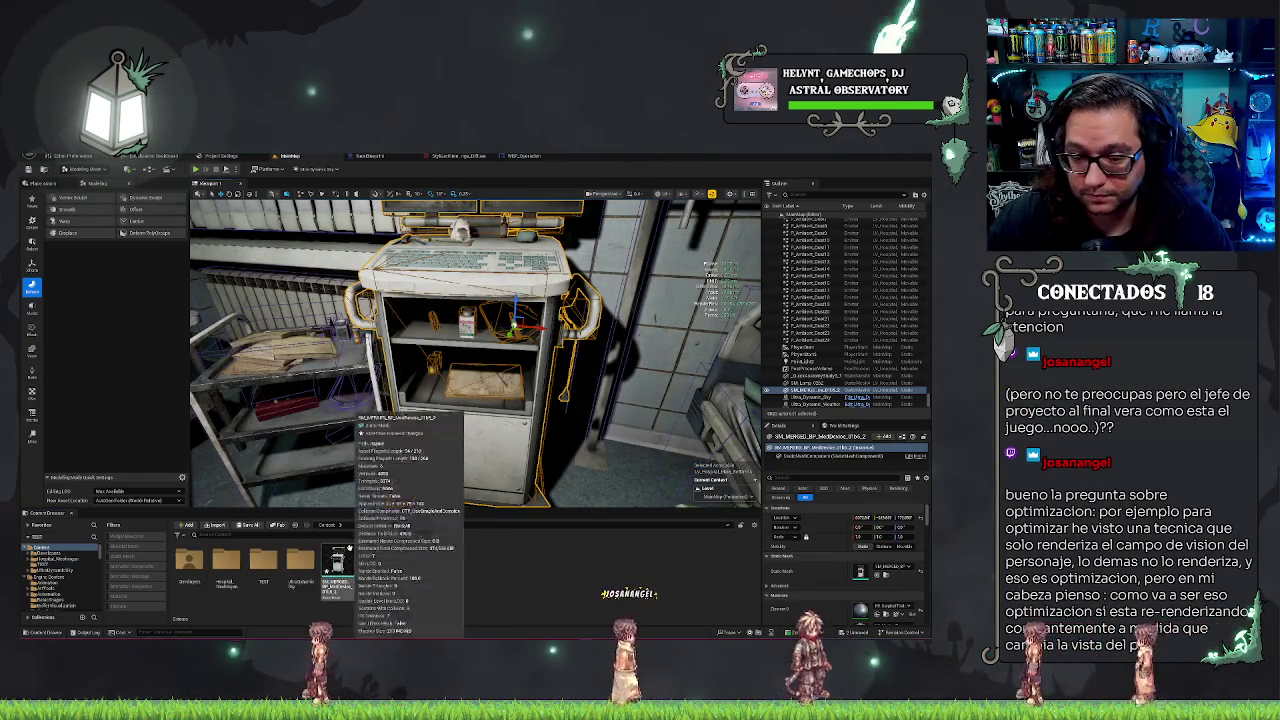
- Frame the merged cart and open SM_MERGED in the Static Mesh Editor
click(338, 572)
key(f)
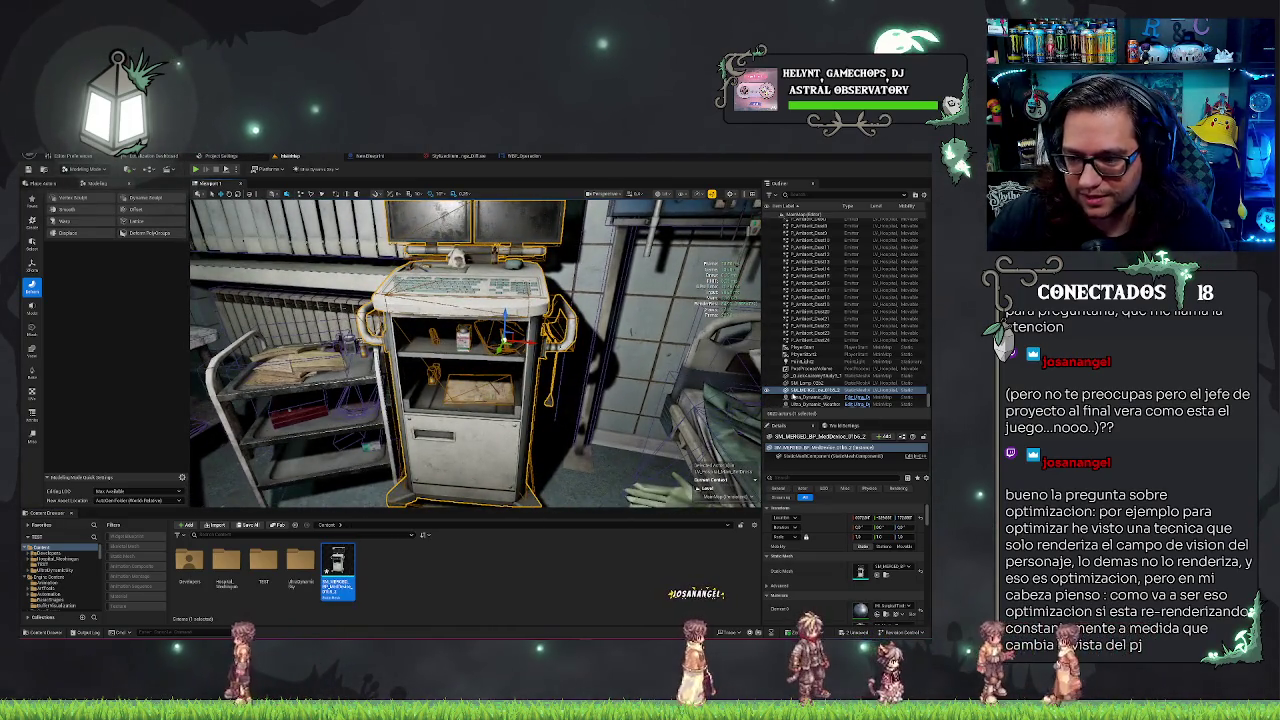
double_click(795, 391)
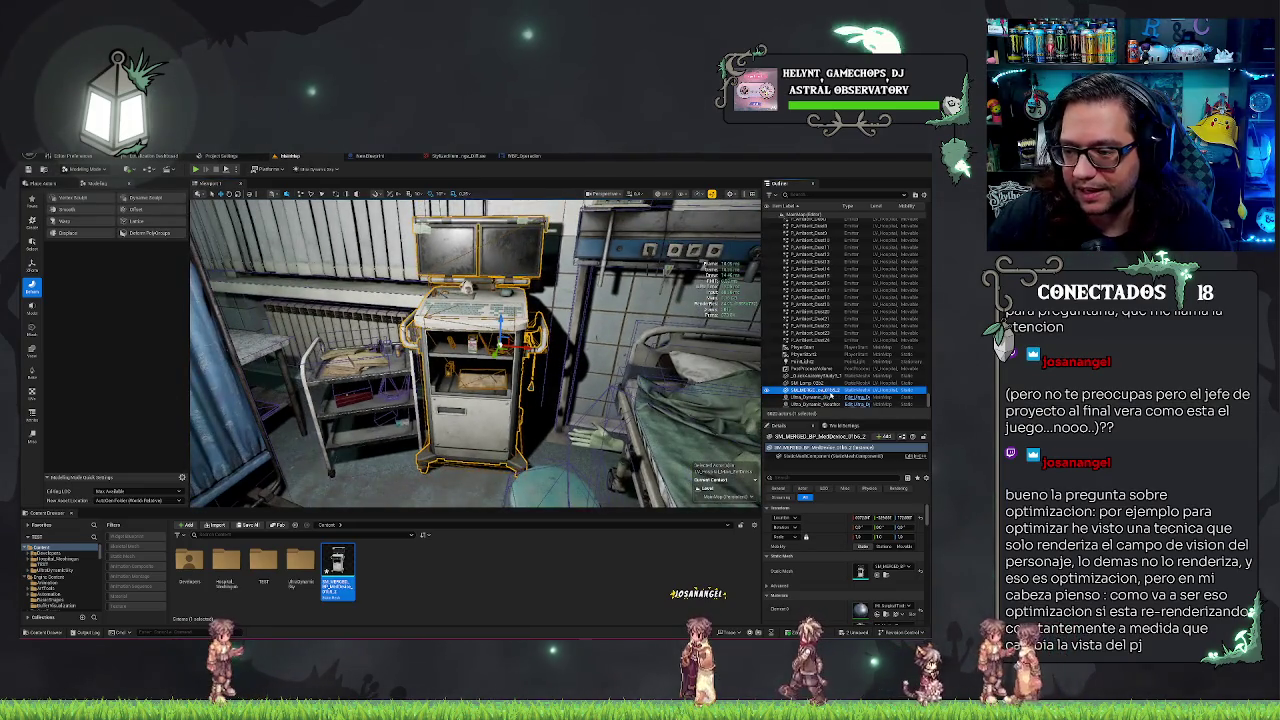
click(343, 598)
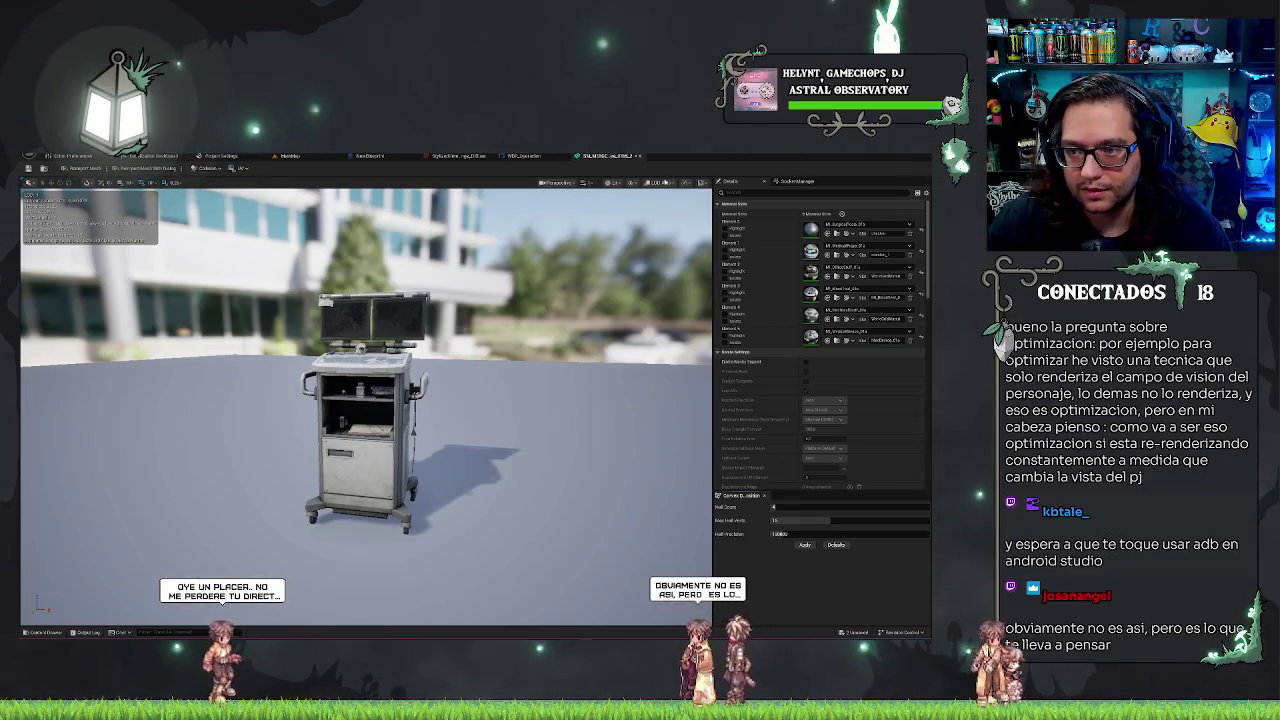
- Preview the merged cart at LOD 5, then switch to two other LODs
click(661, 182)
click(673, 249)
click(667, 183)
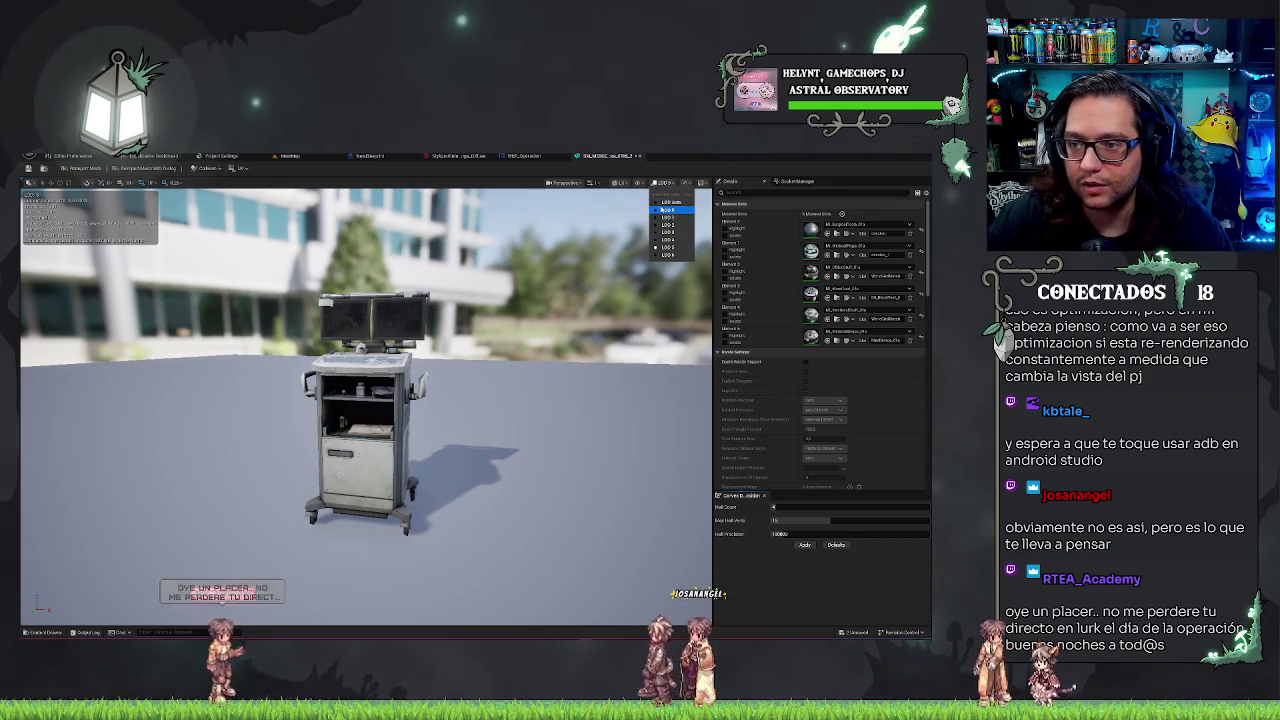
click(662, 209)
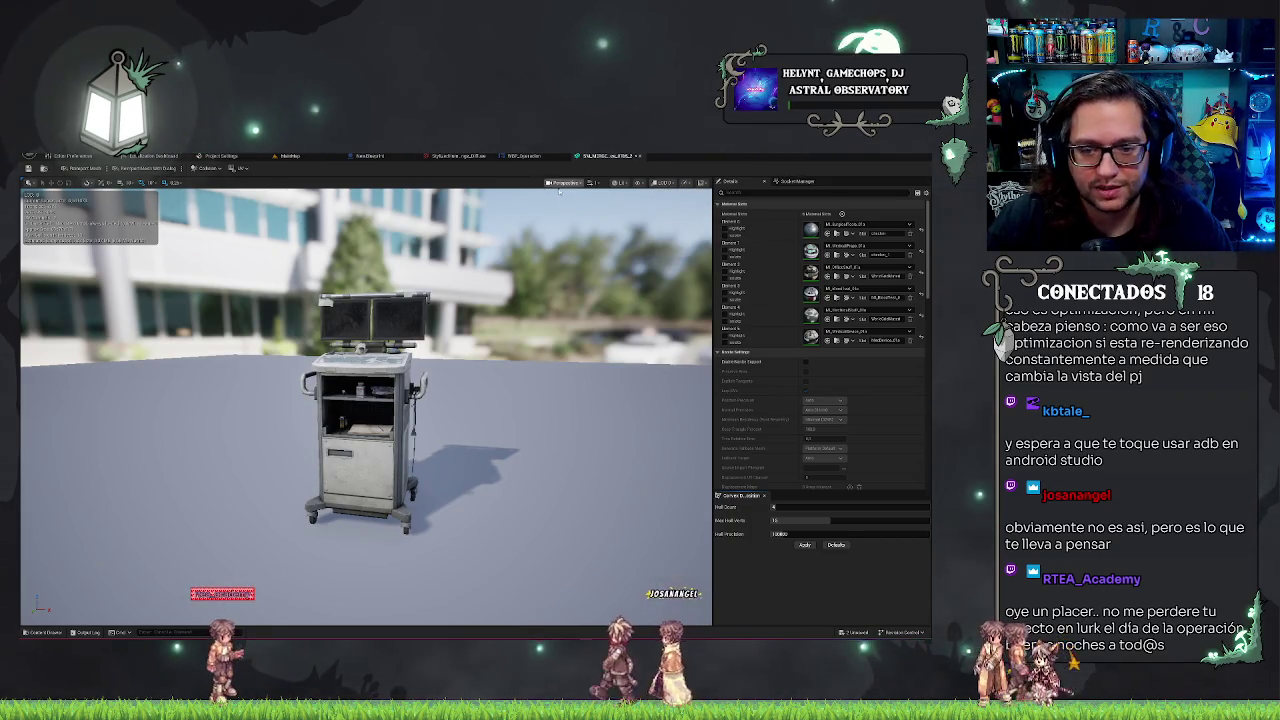
click(665, 183)
click(671, 216)
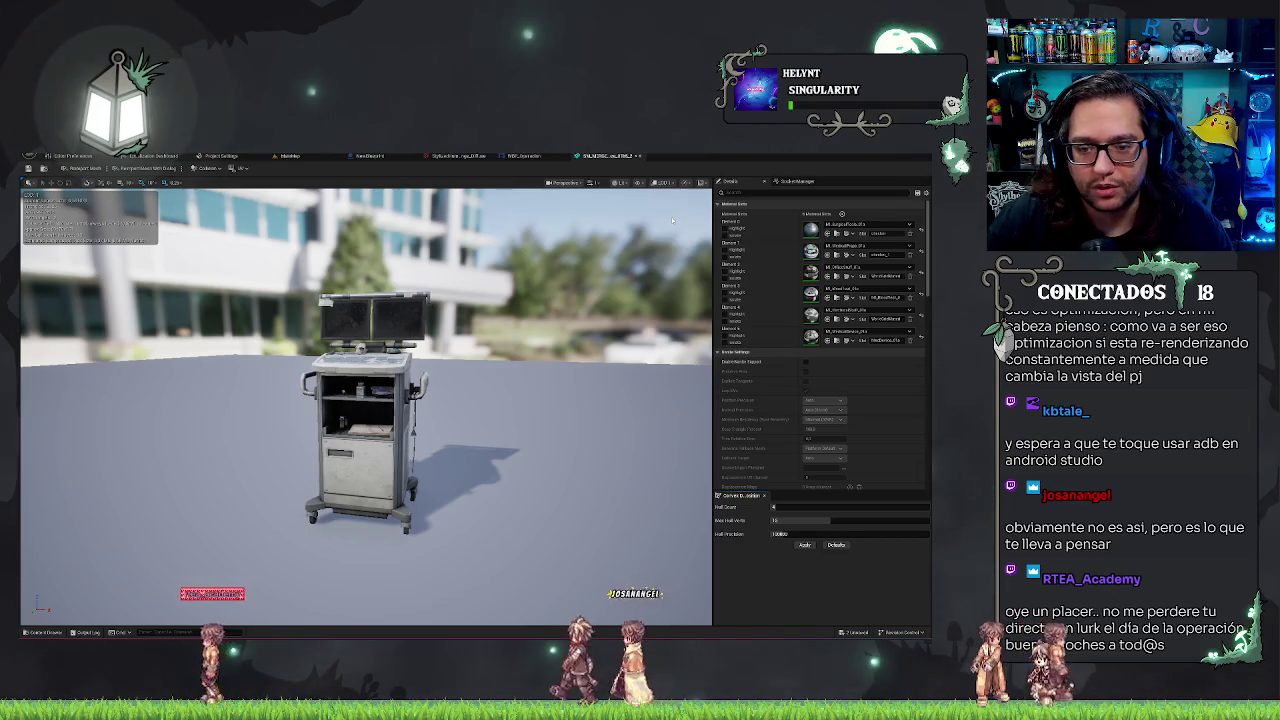
- Zoom in on the cart and compare two more LOD previews of its simplified mesh
scroll(670, 209, up, 5)
scroll(612, 248, down, 2)
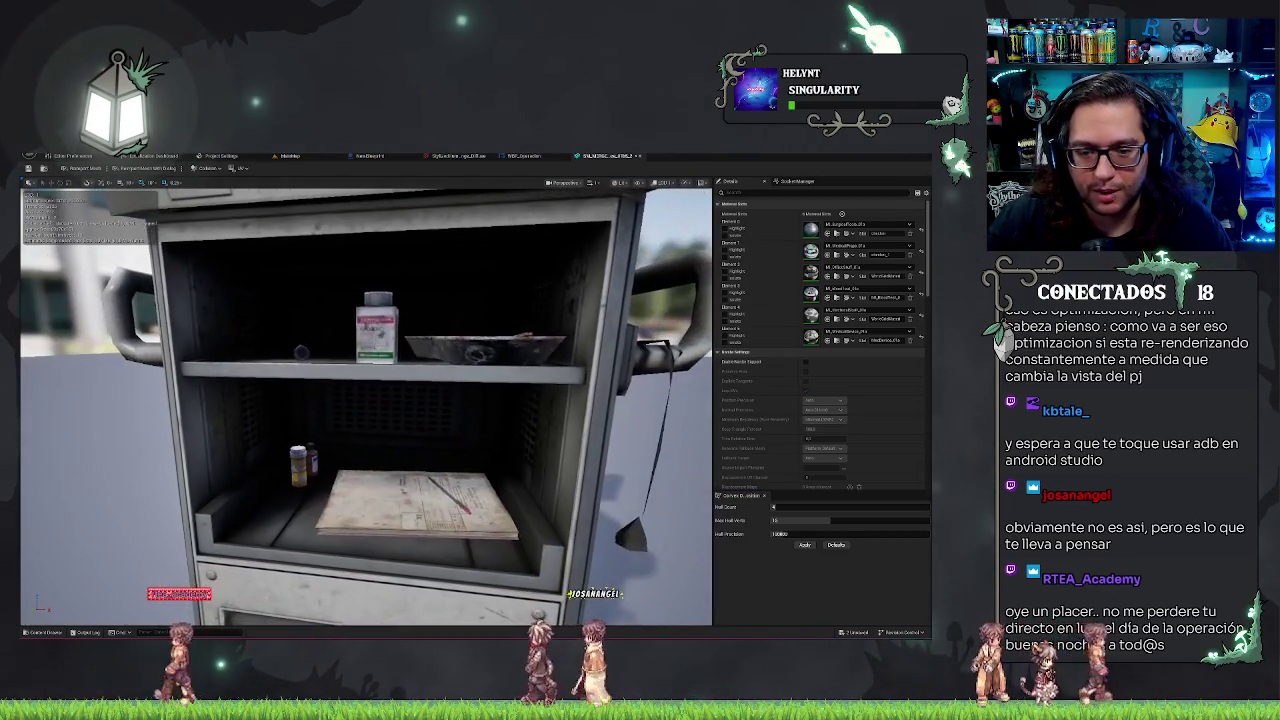
scroll(612, 248, down, 5)
click(665, 183)
click(669, 224)
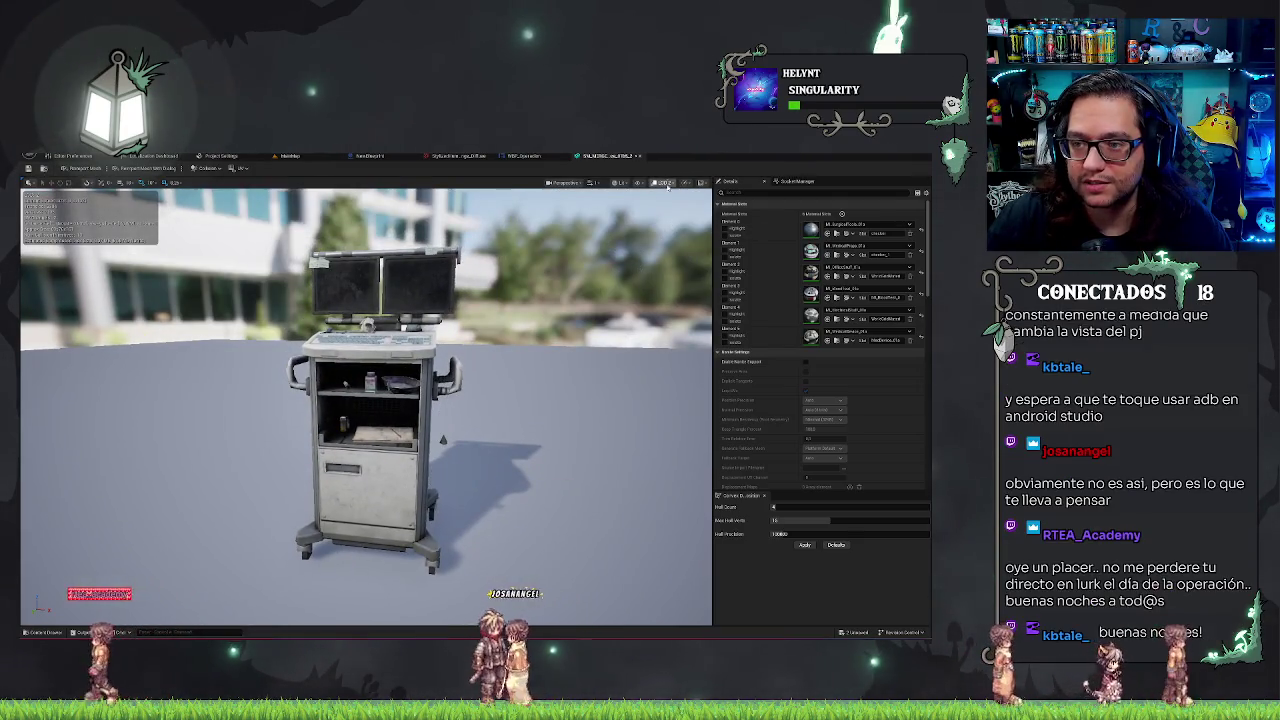
click(665, 183)
click(669, 214)
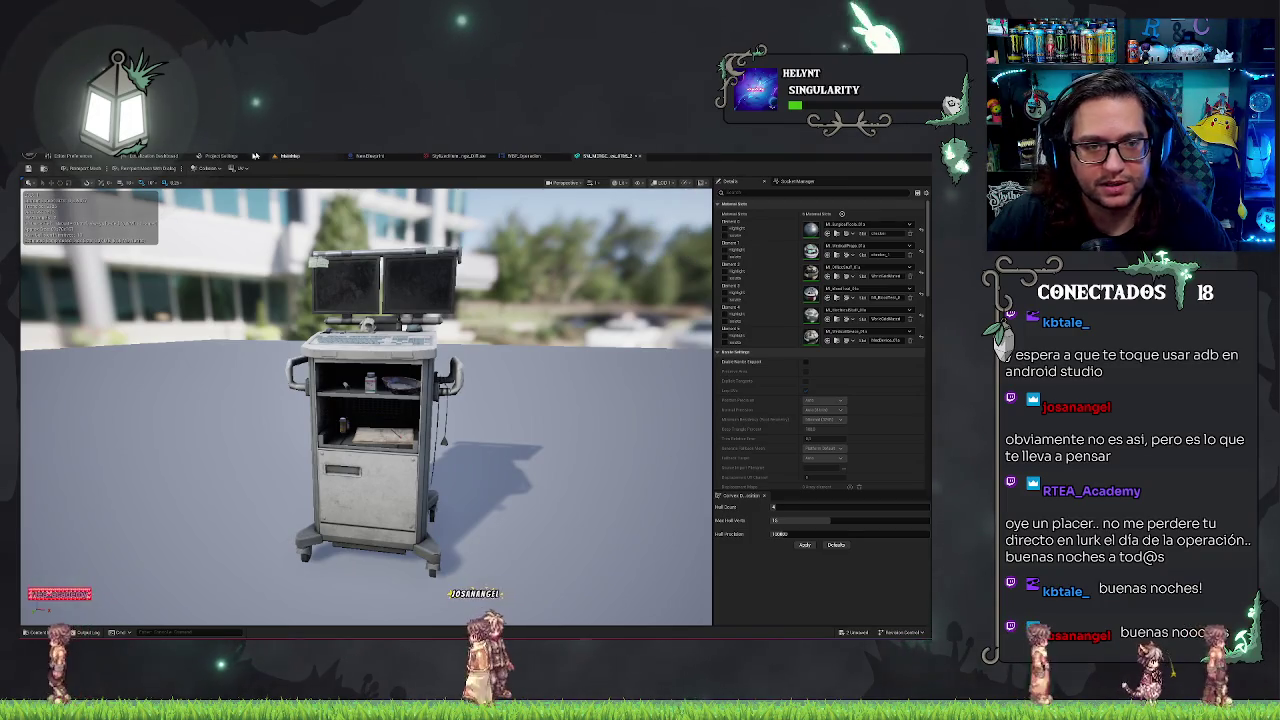
click(207, 168)
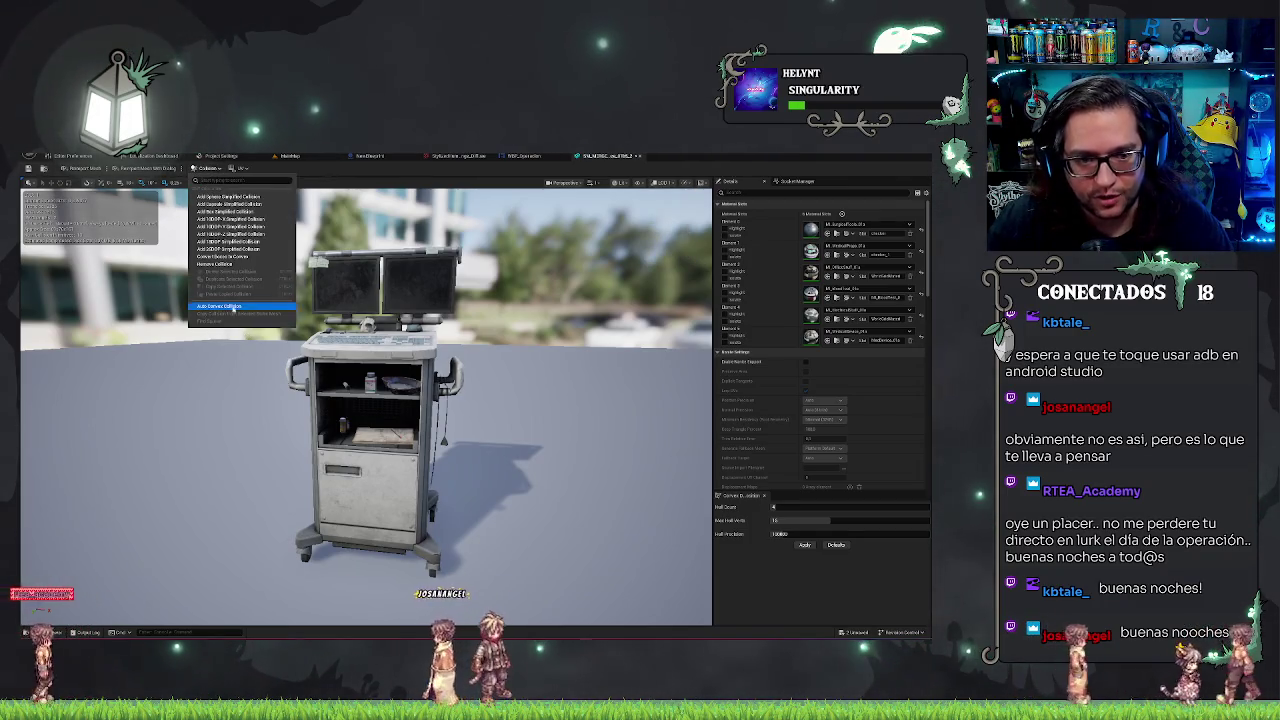
- Add a simplified box collision around the merged cart and inspect it in the viewport
click(210, 264)
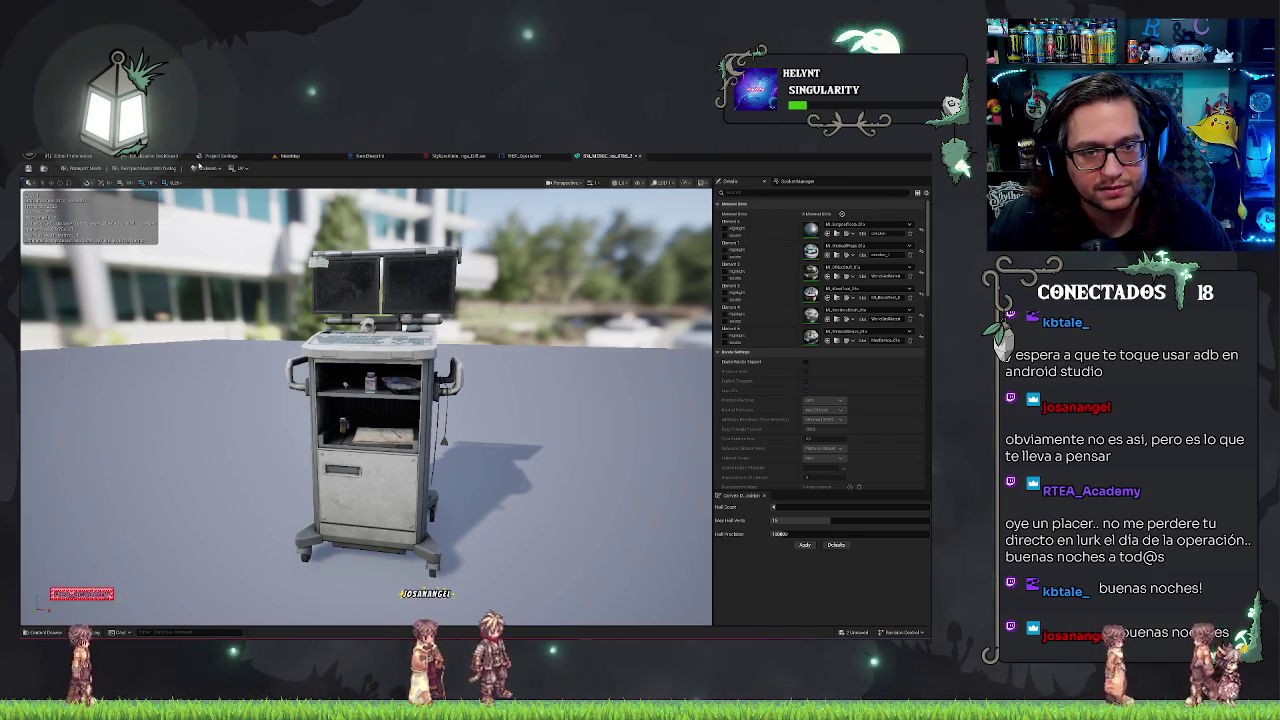
click(203, 168)
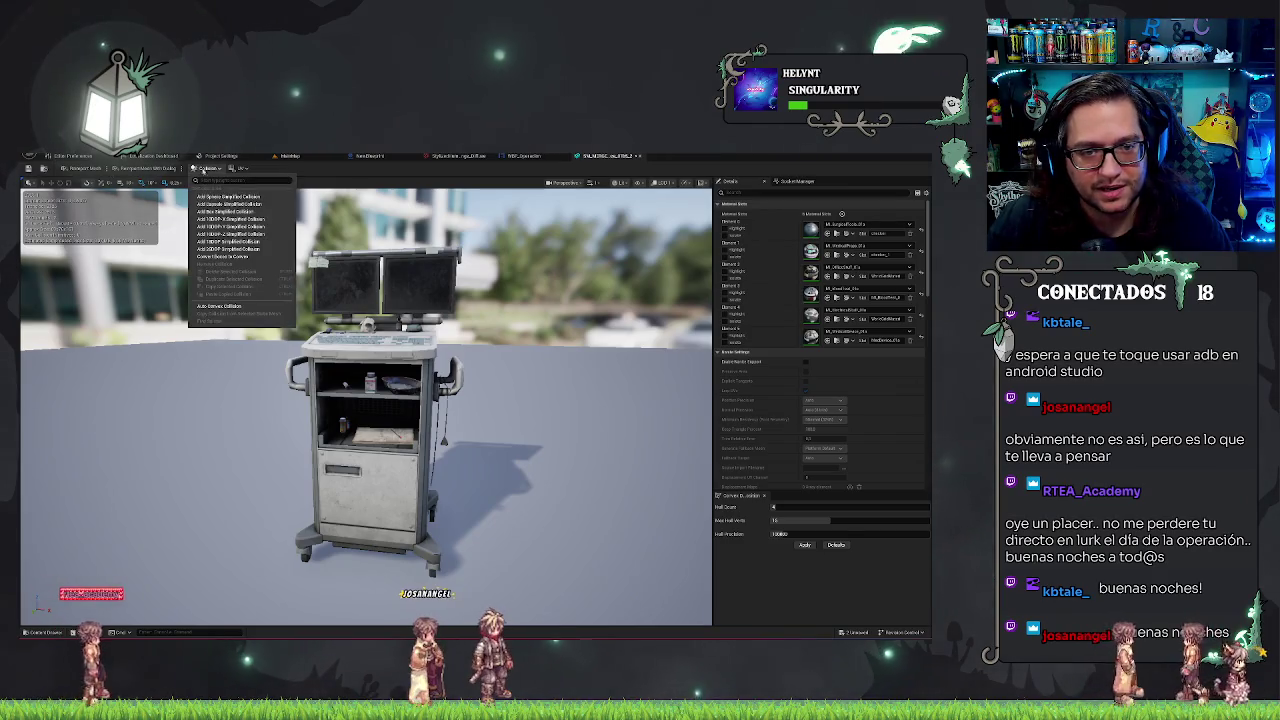
click(232, 212)
mouse_move(360, 400)
mouse_down()
mouse_move(300, 400)
mouse_move(330, 420)
mouse_move(380, 410)
mouse_up()
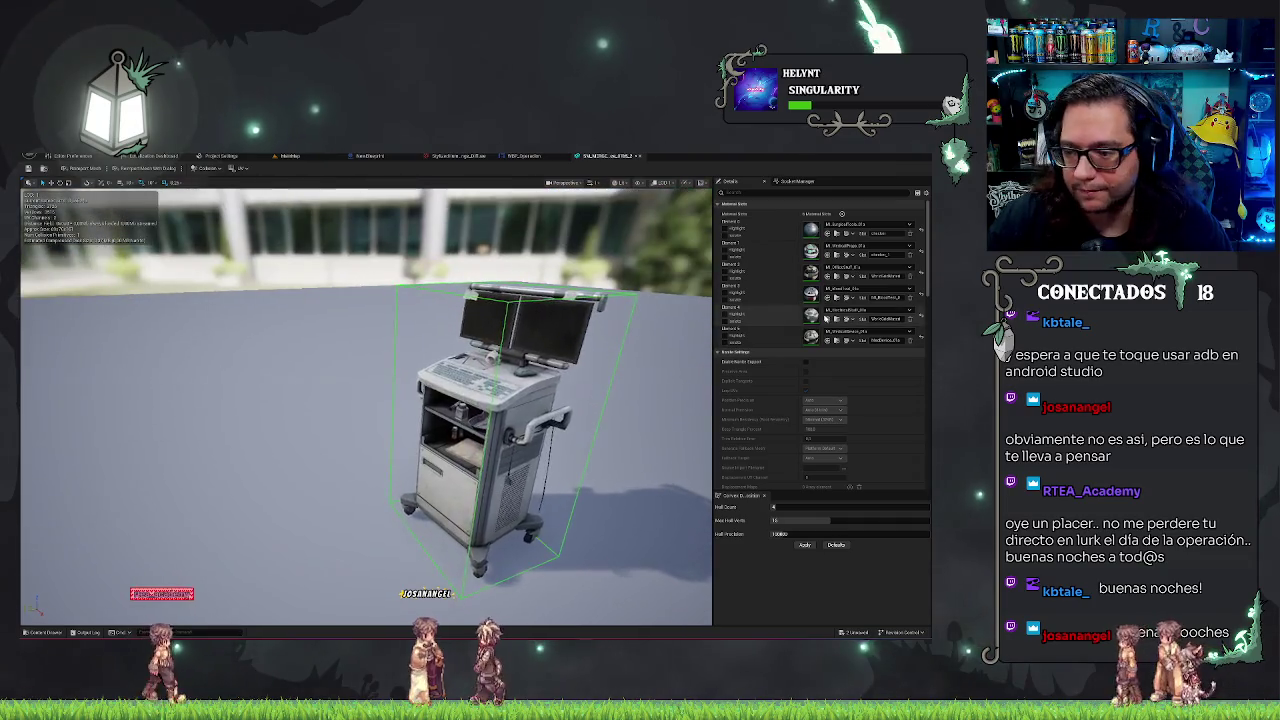
scroll(800, 300, down, 10)
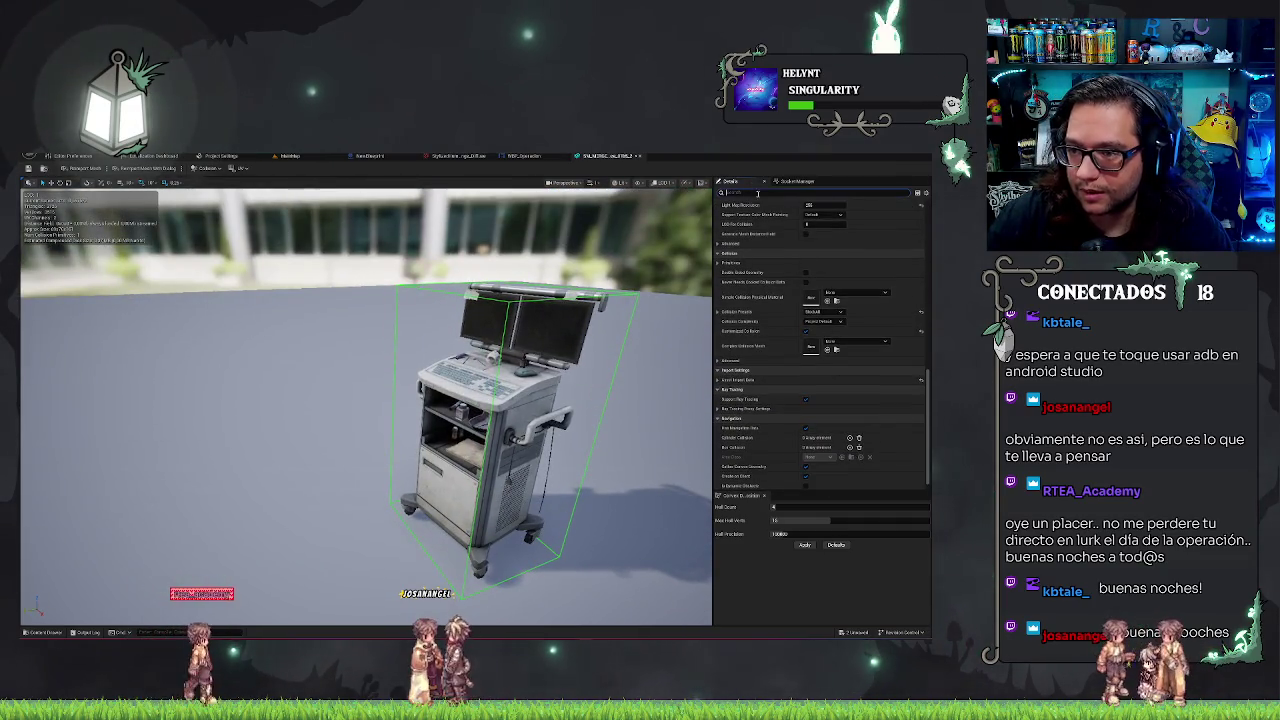
scroll(828, 374, up, 5)
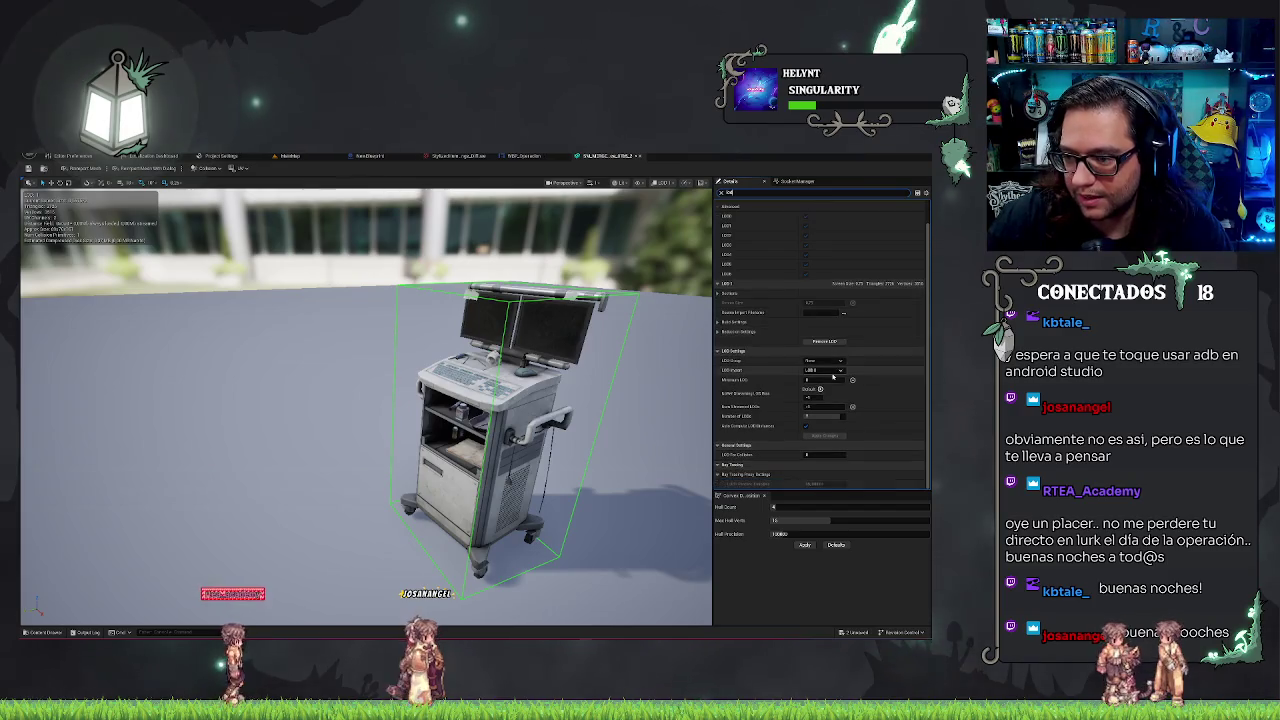
- Edit the minimum LOD field and set Collision Complexity to Use Complex Collision As Simple
click(822, 379)
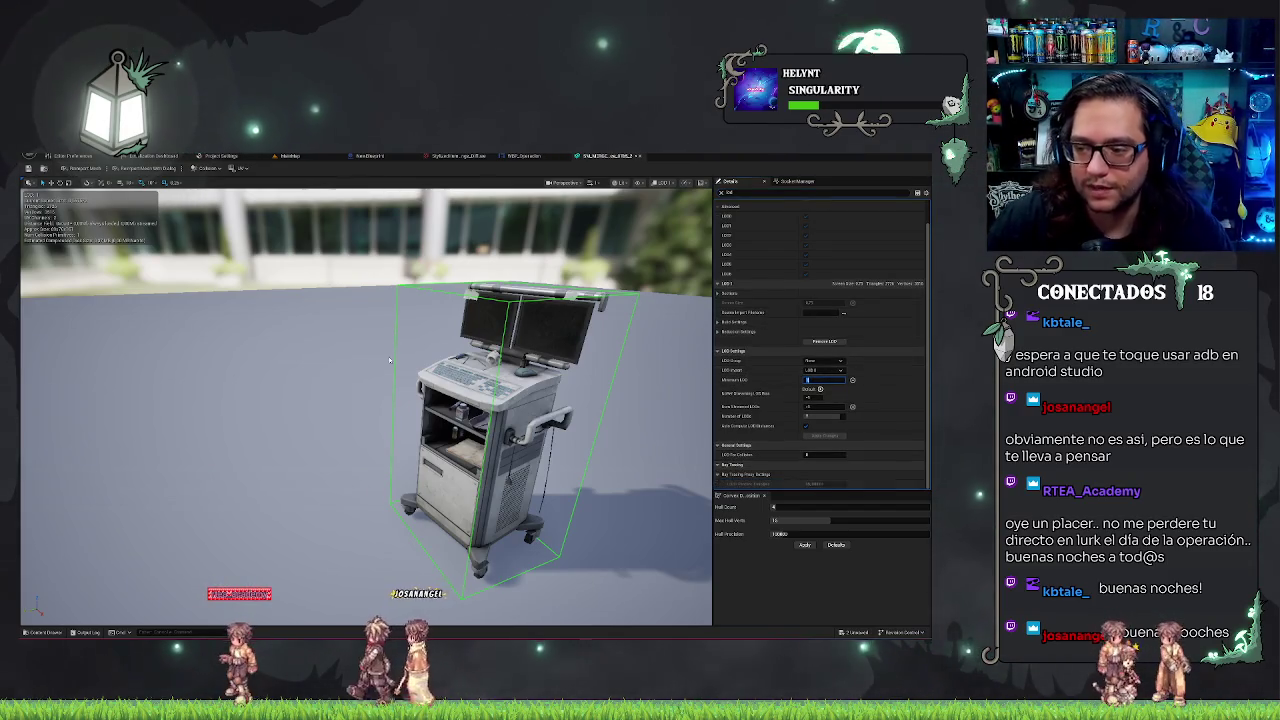
drag(381, 353, 490, 356)
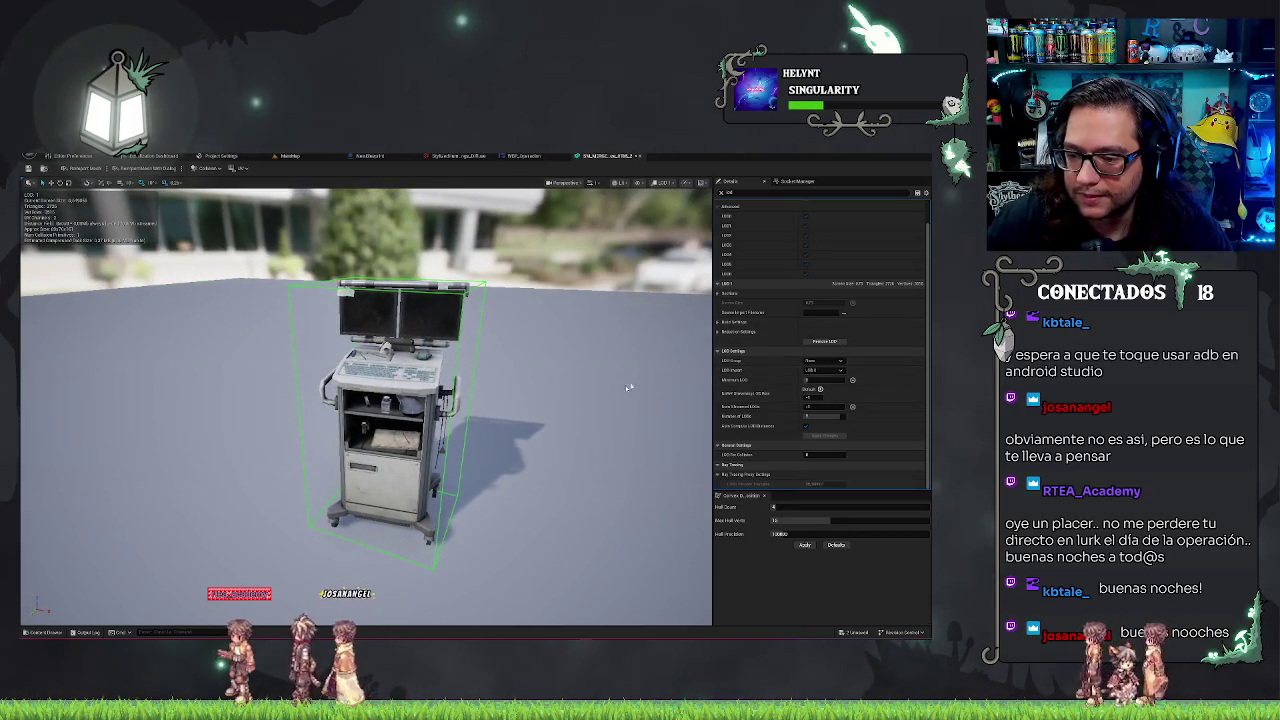
drag(580, 357, 537, 357)
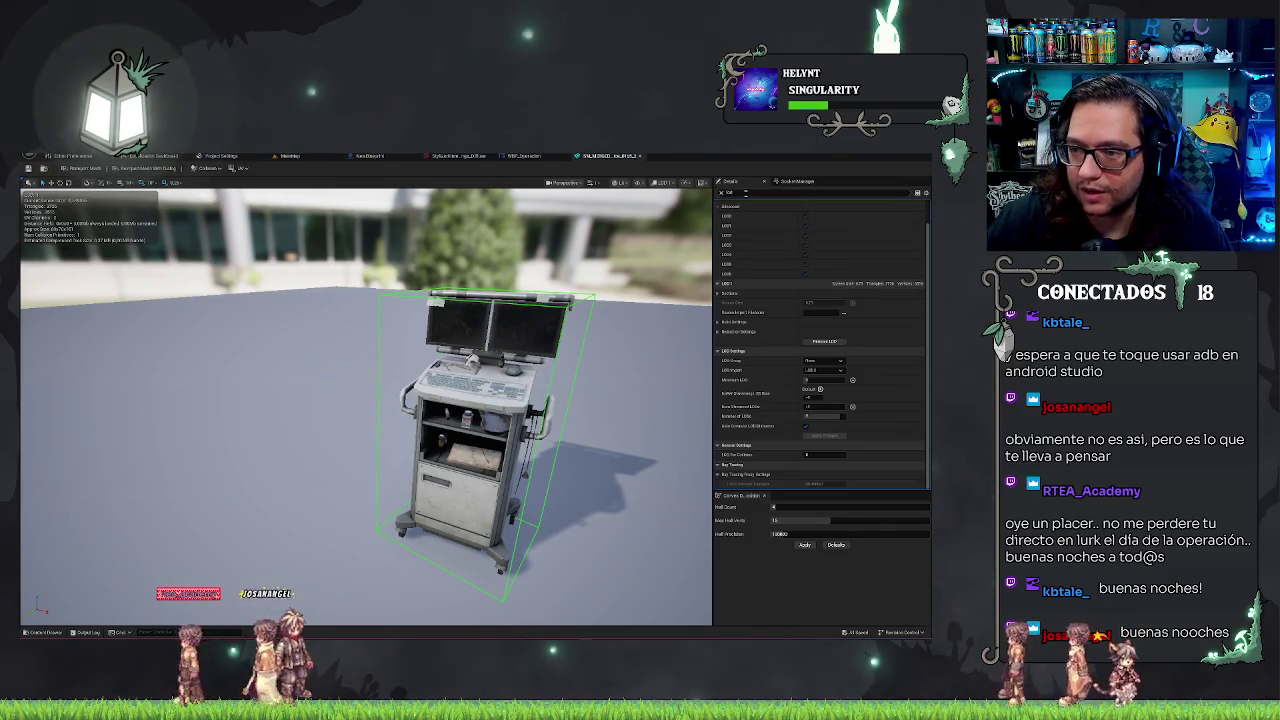
scroll(820, 340, up, 5)
scroll(823, 346, down, 5)
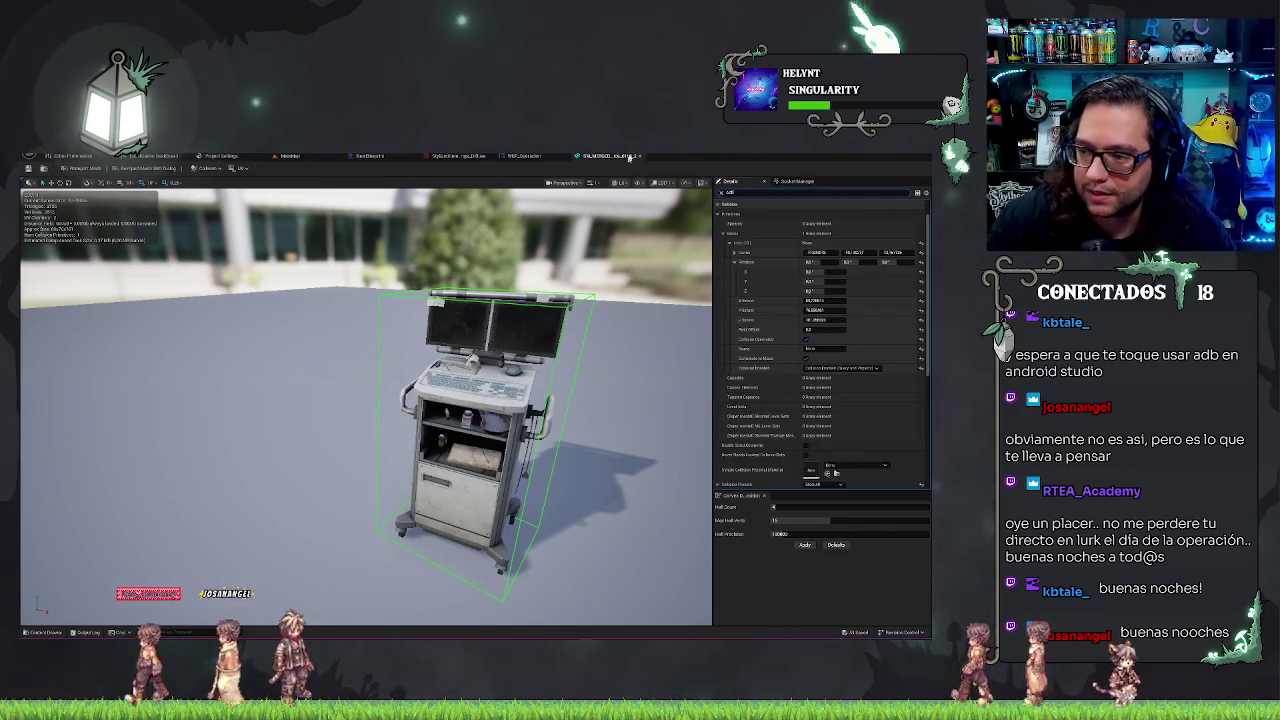
scroll(823, 346, down, 5)
scroll(823, 346, down, 5)
click(821, 406)
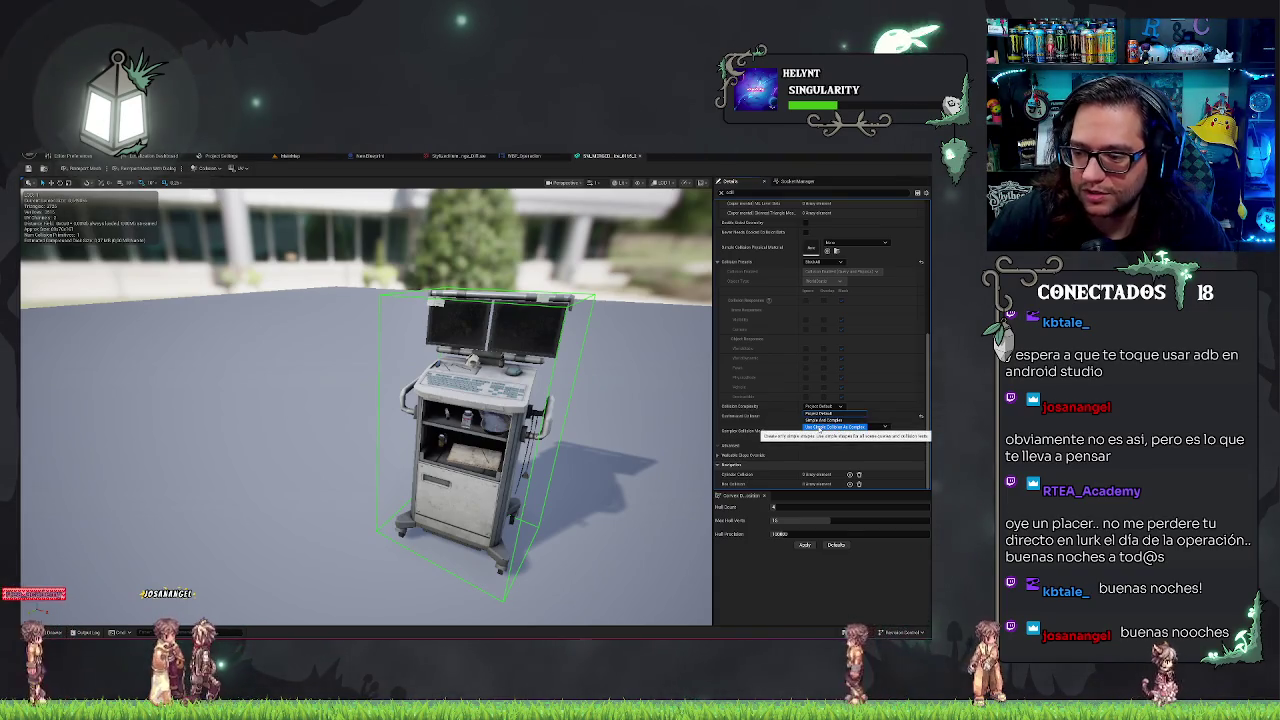
click(818, 428)
- Return to the hospital room level and view the cart up close, clearing the selection
drag(380, 240, 332, 237)
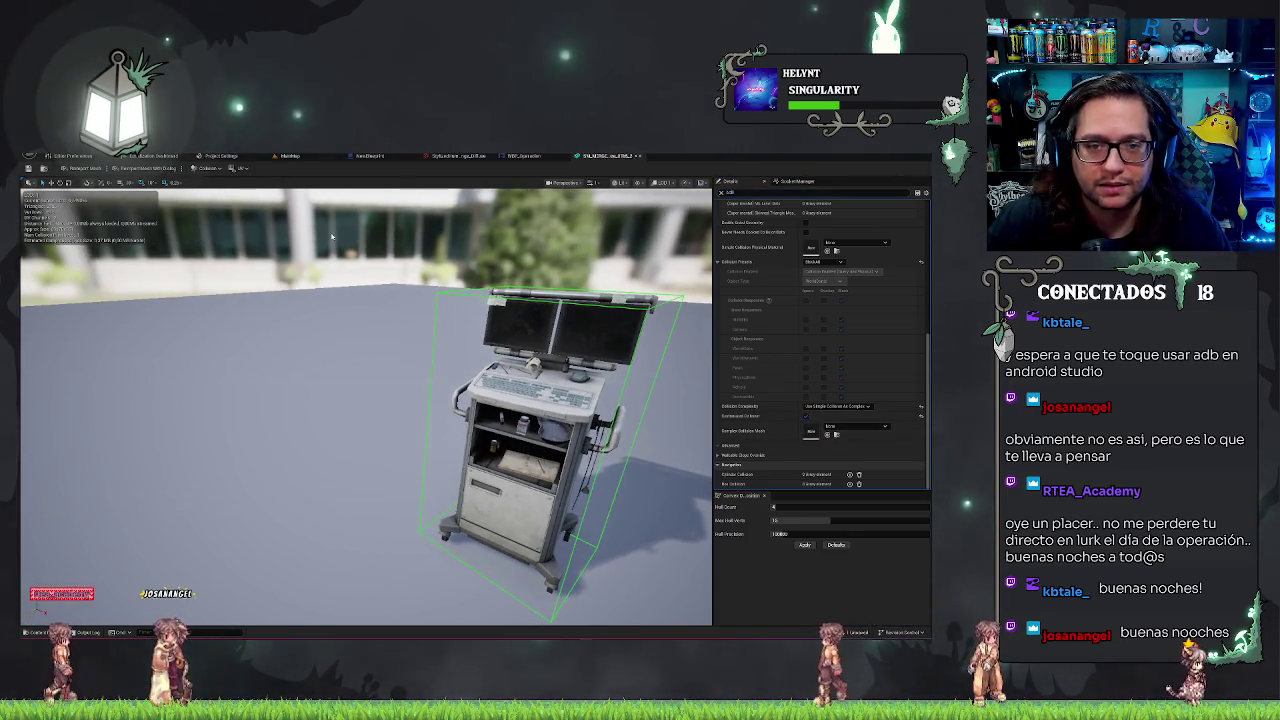
click(289, 156)
mouse_move(475, 380)
mouse_down()
mouse_move(462, 325)
mouse_move(540, 303)
mouse_up()
key(Escape)
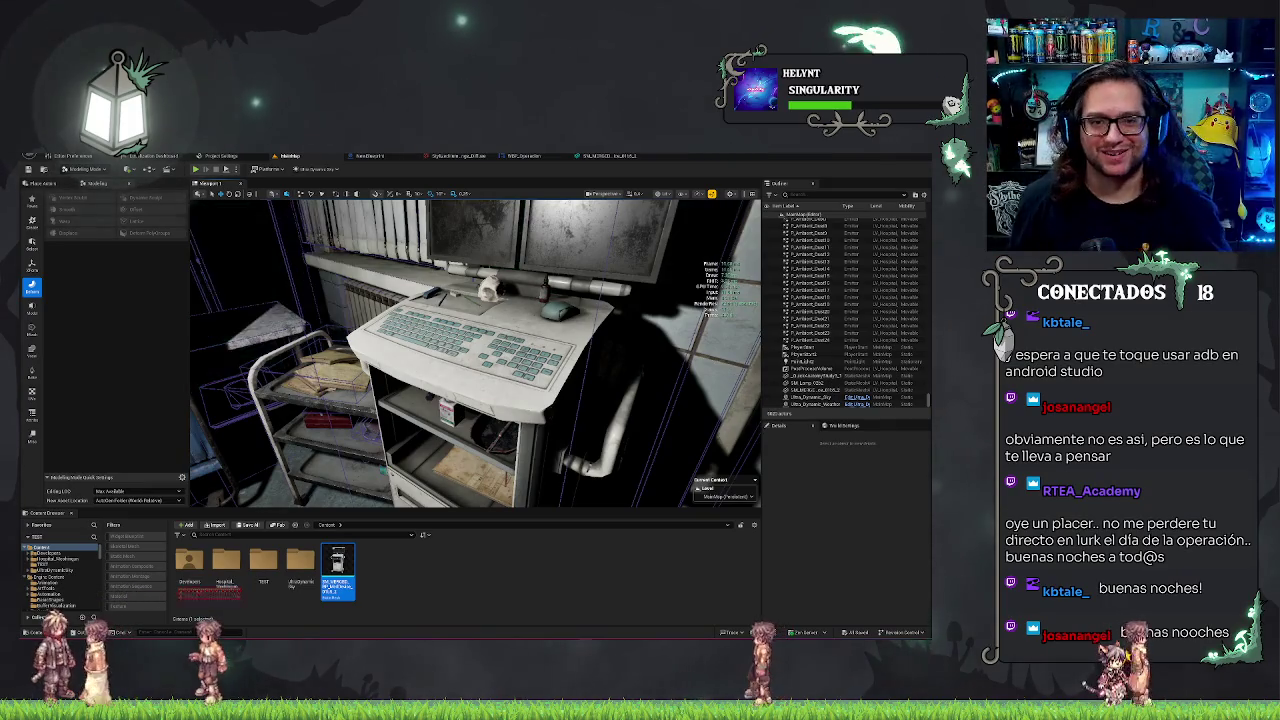
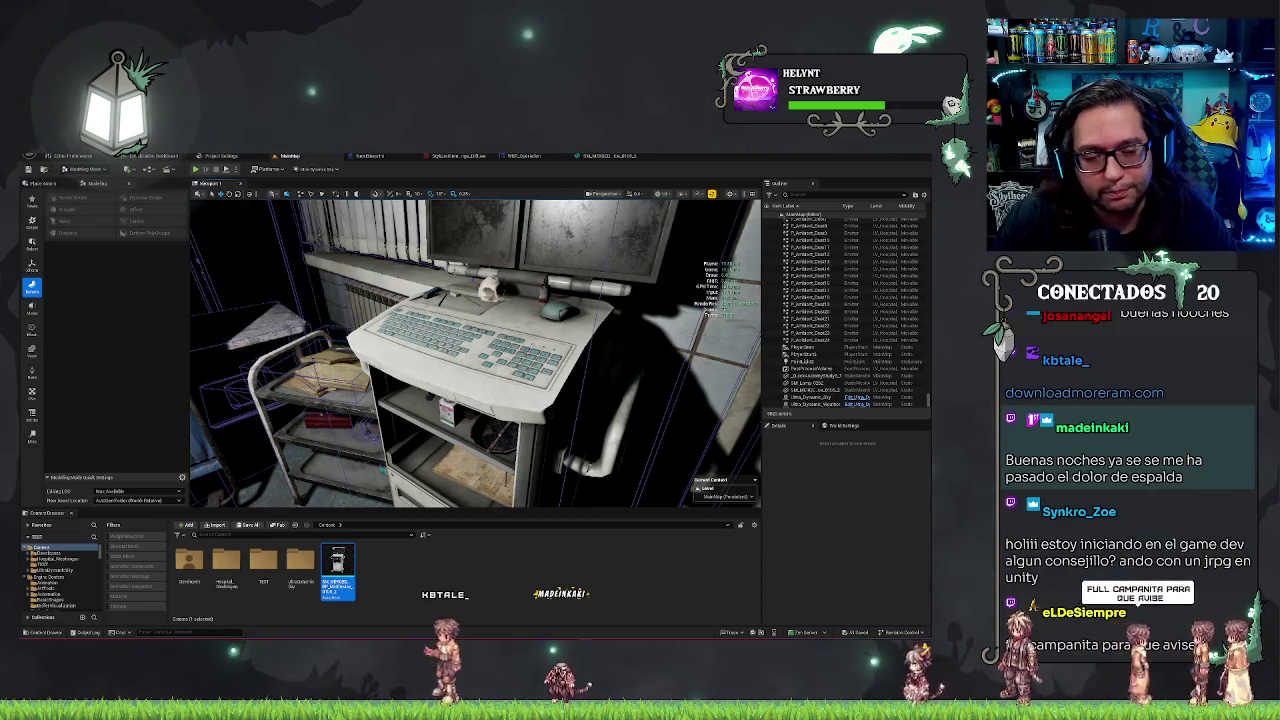
- Look over the monitor desk and the floor by the curtain, then play the level in the editor
mouse_move(475, 350)
mouse_down()
mouse_move(505, 320)
mouse_move(470, 370)
mouse_move(493, 347)
mouse_move(470, 350)
mouse_up()
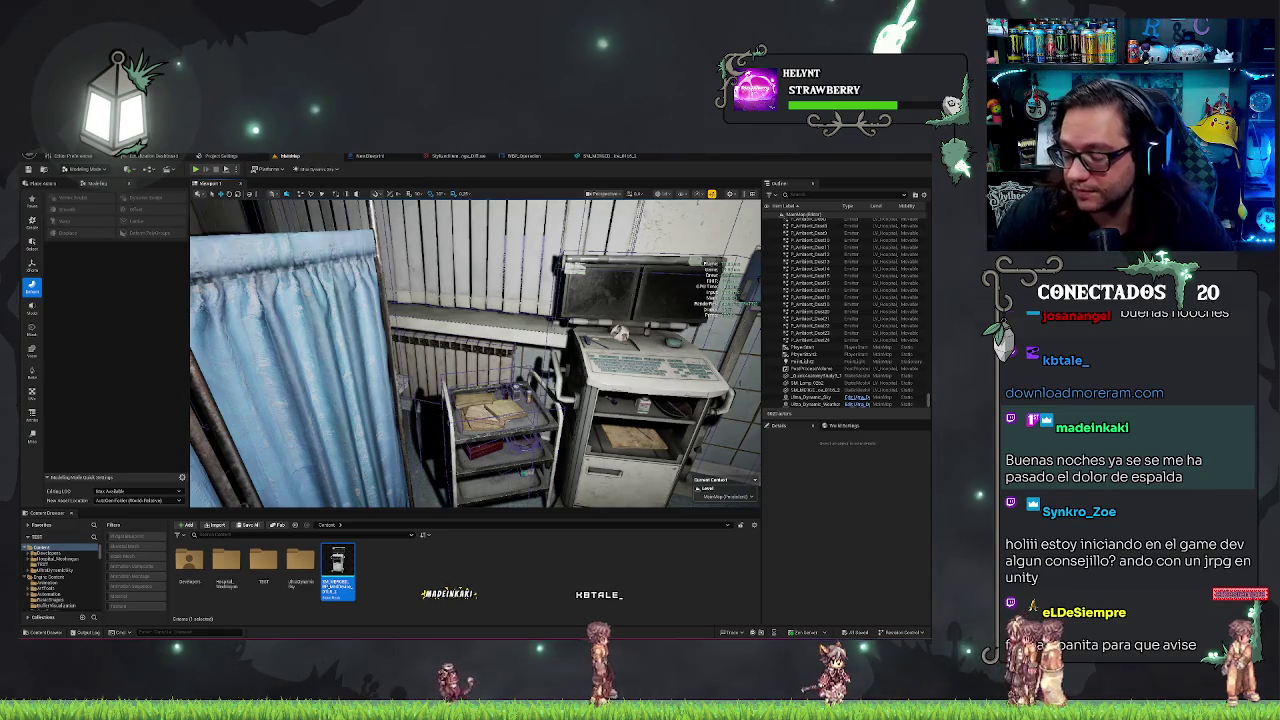
mouse_move(470, 350)
mouse_down()
mouse_move(482, 360)
mouse_move(476, 350)
mouse_move(470, 365)
mouse_up()
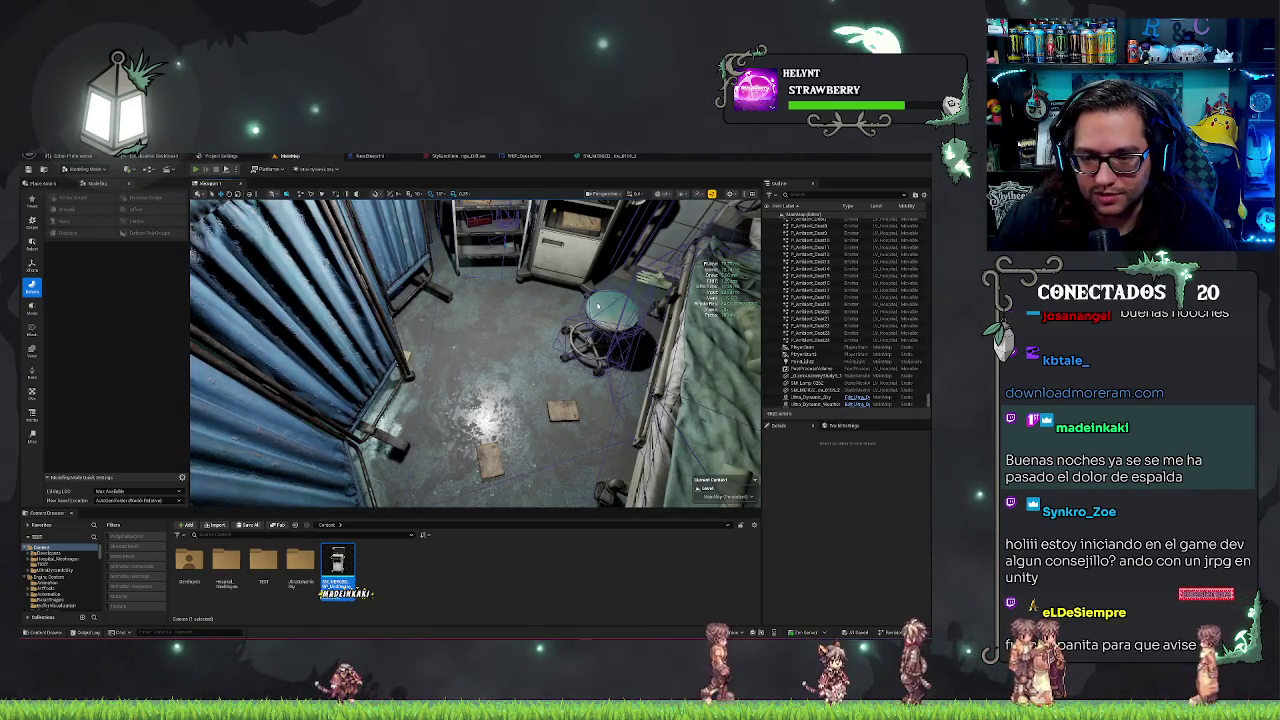
key(alt+p)
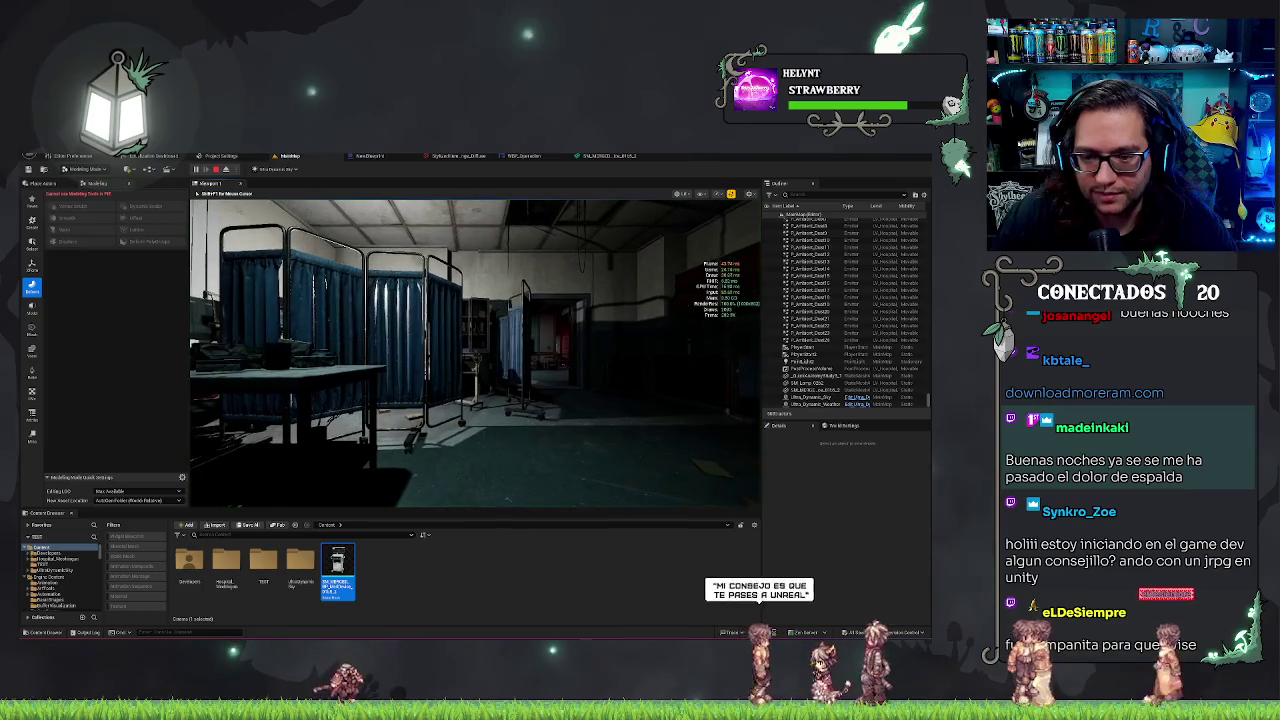
- Stop playing, glance at the NewBlueprint event graph, return to mainMap and play again
key(Escape)
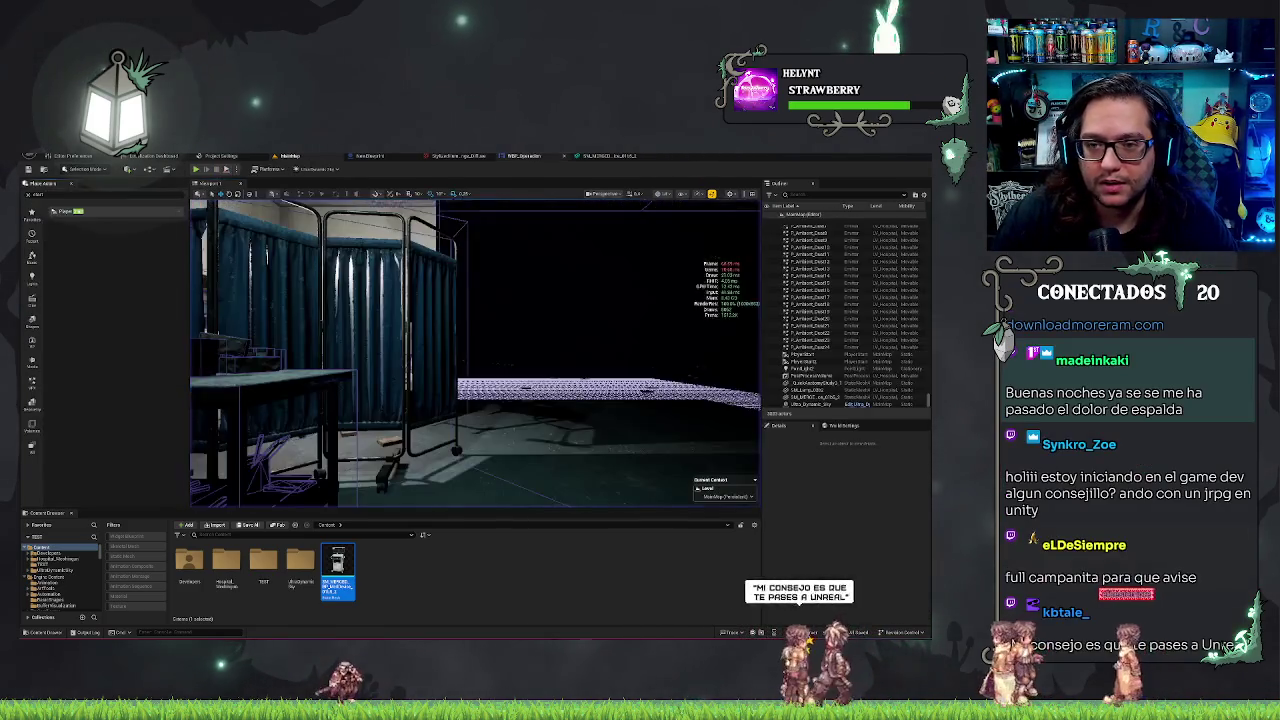
click(370, 156)
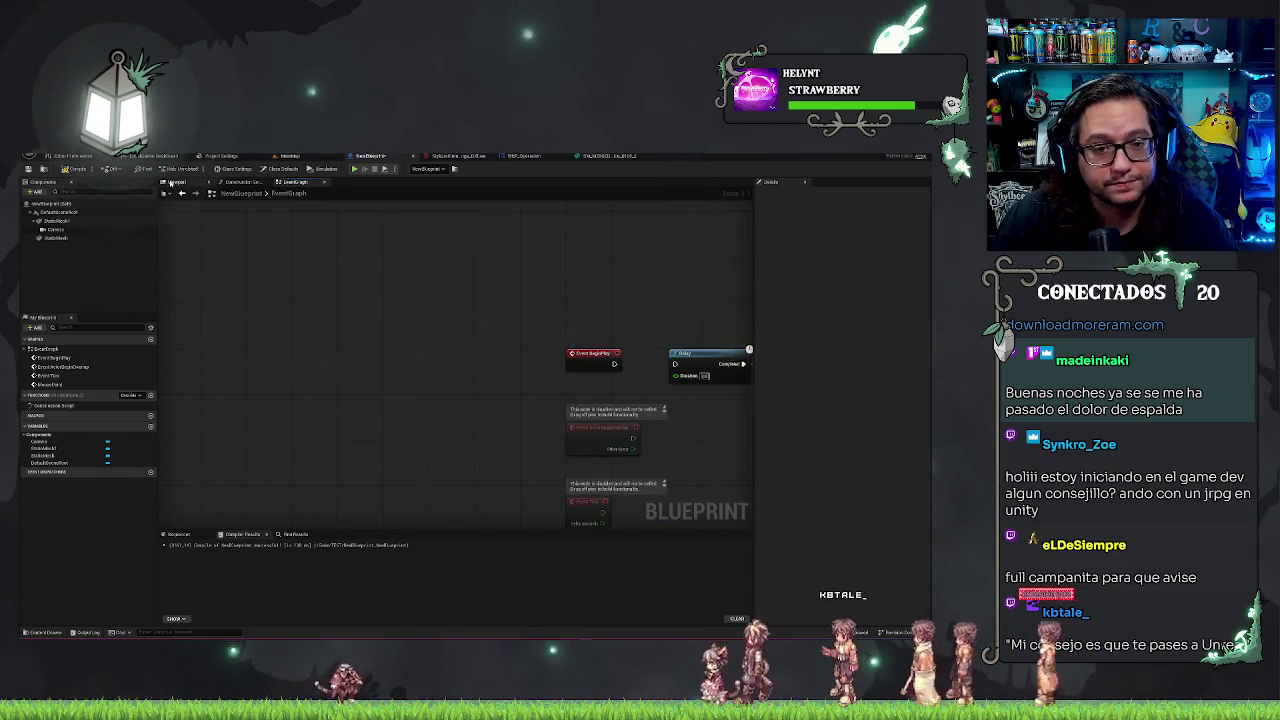
click(291, 157)
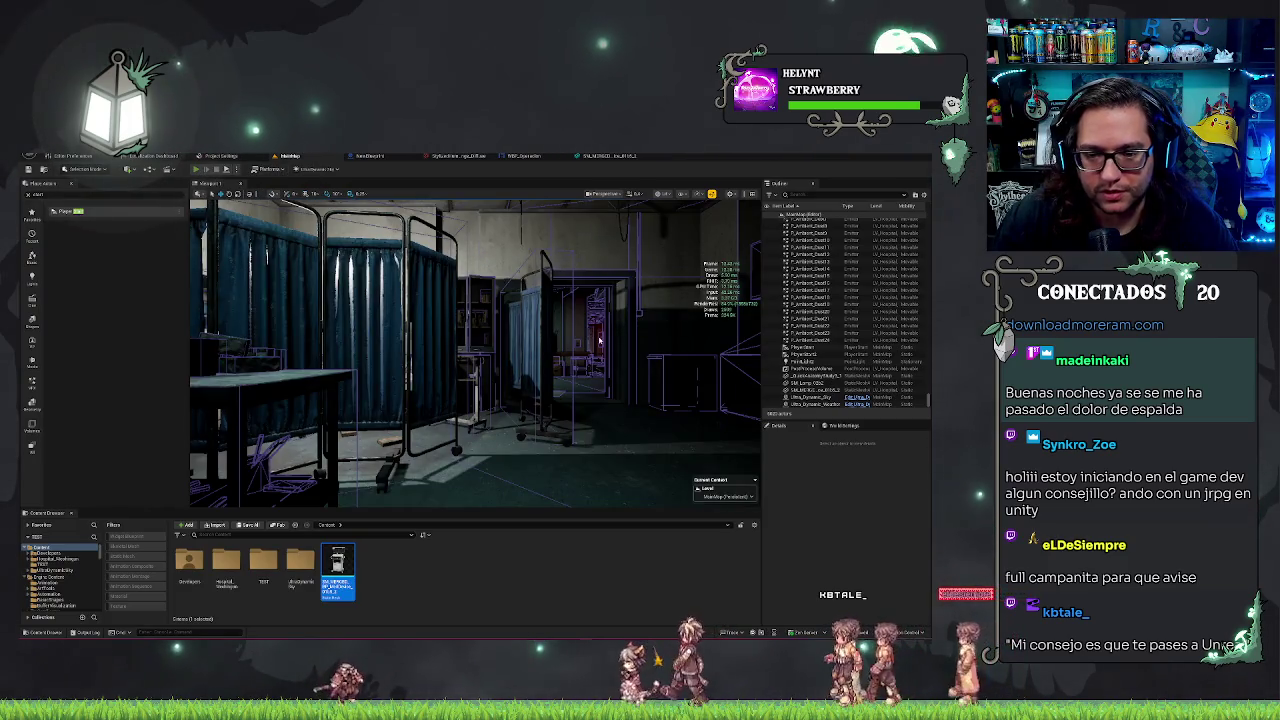
key(alt+p)
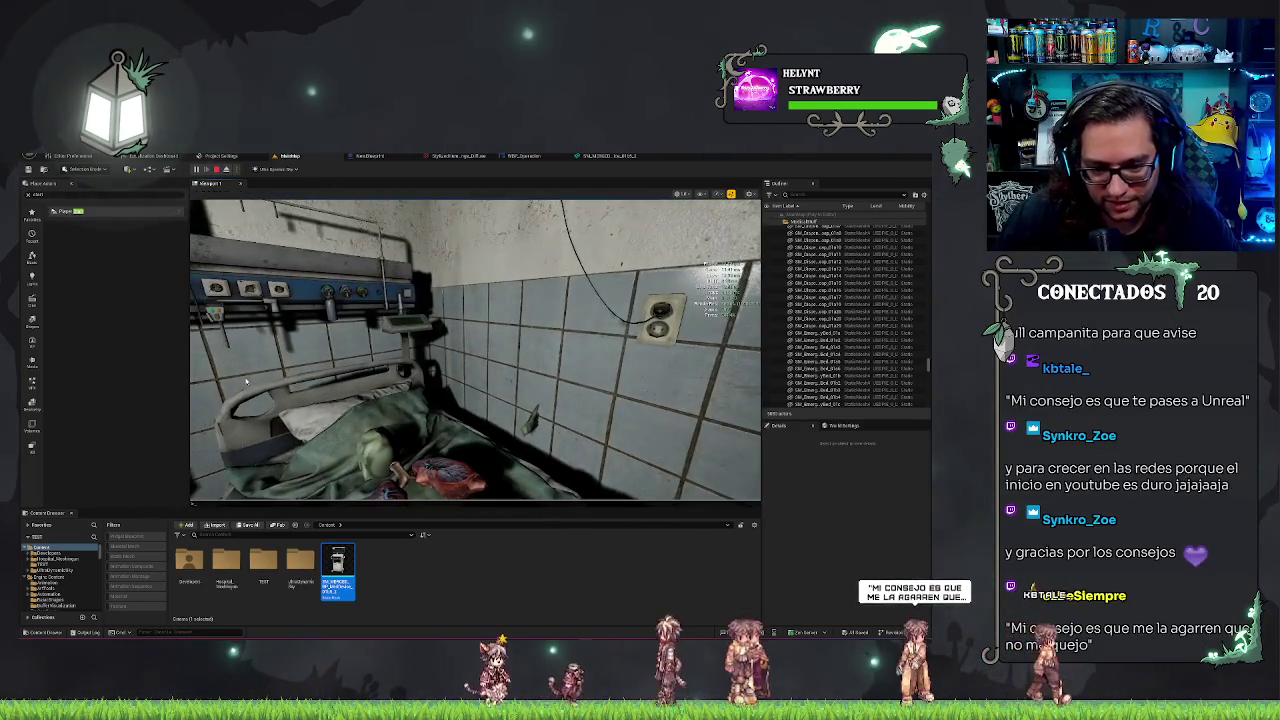
- Run the FreezeRendering console command to lock the current frame
key(grave)
text(freezerendering)
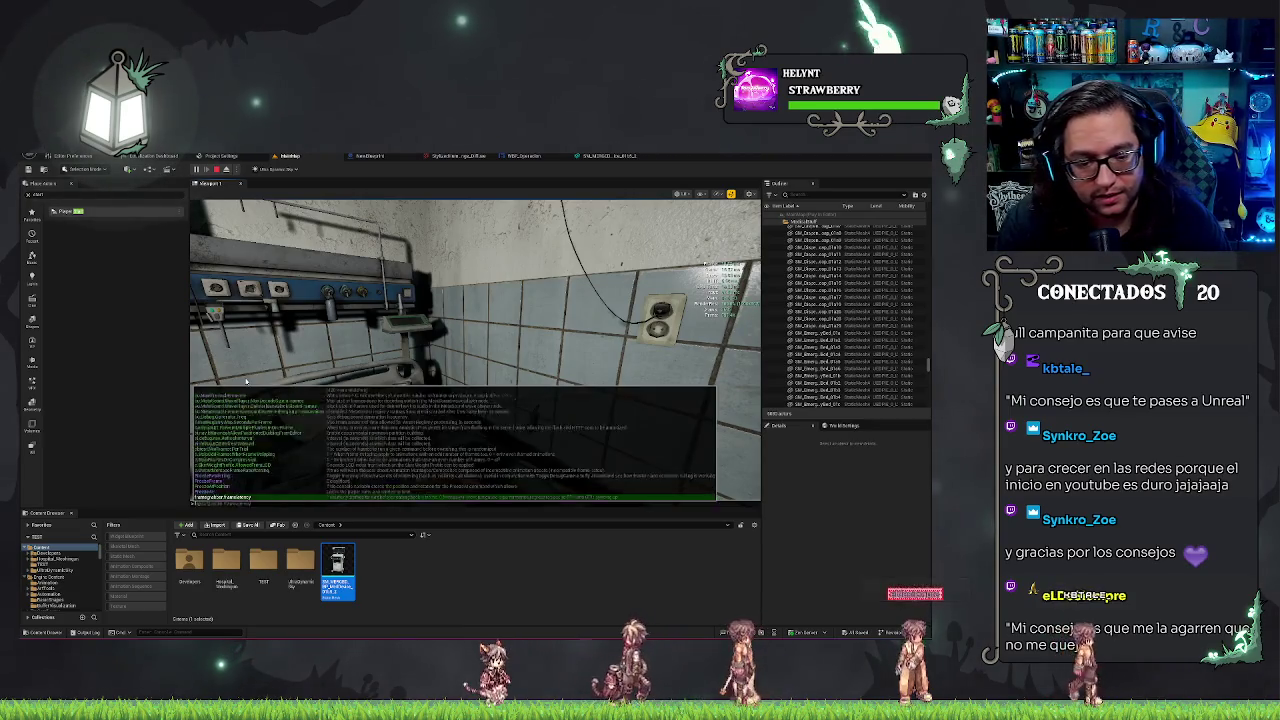
key(Up)
key(Up)
key(Up)
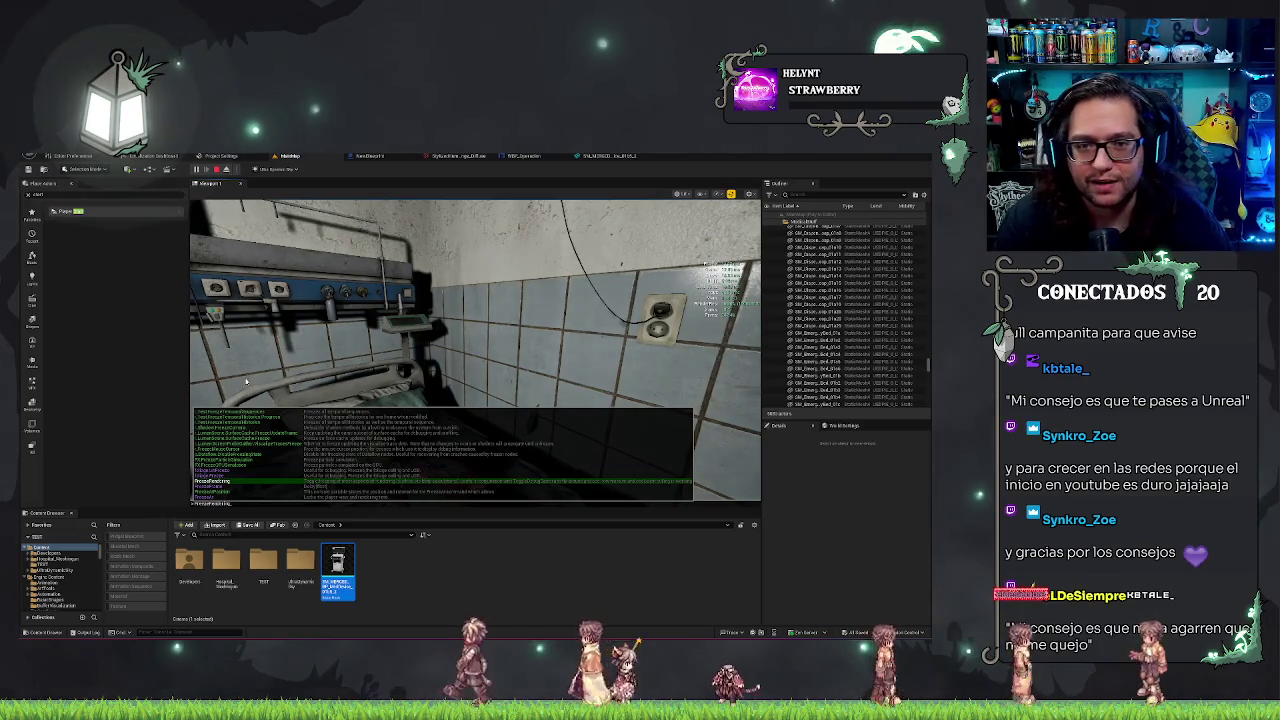
key(Return)
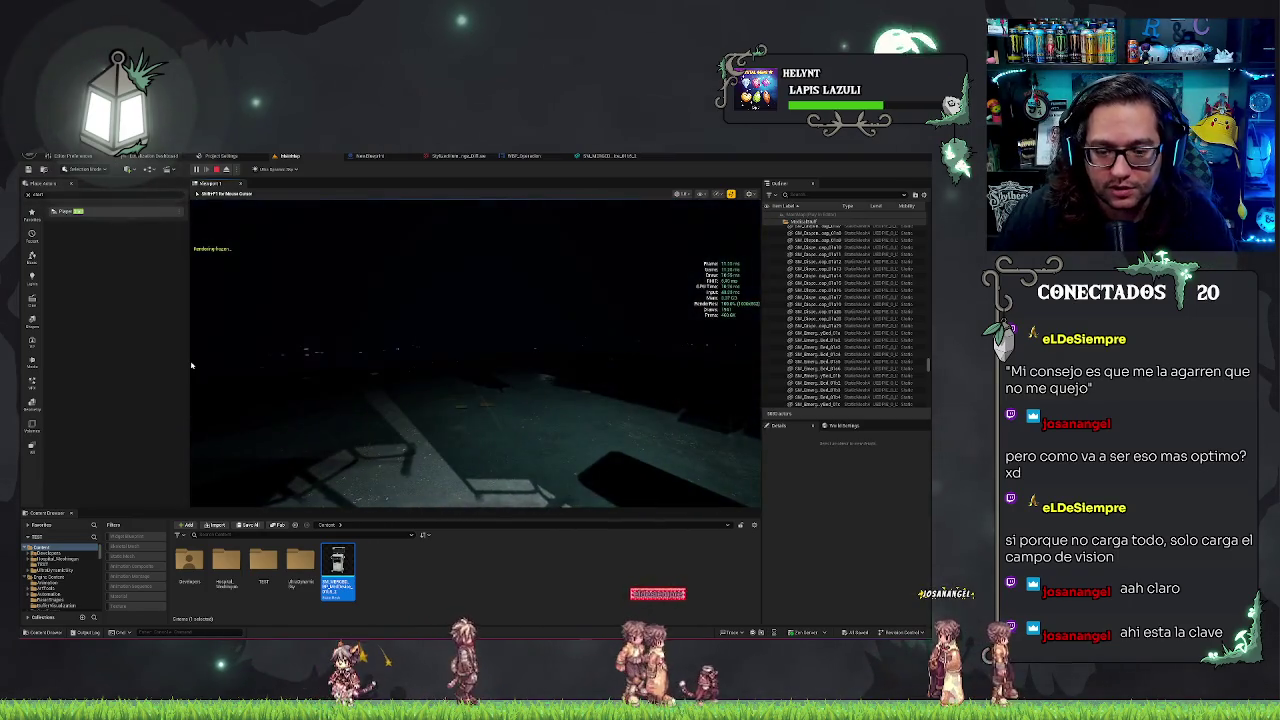
click(191, 365)
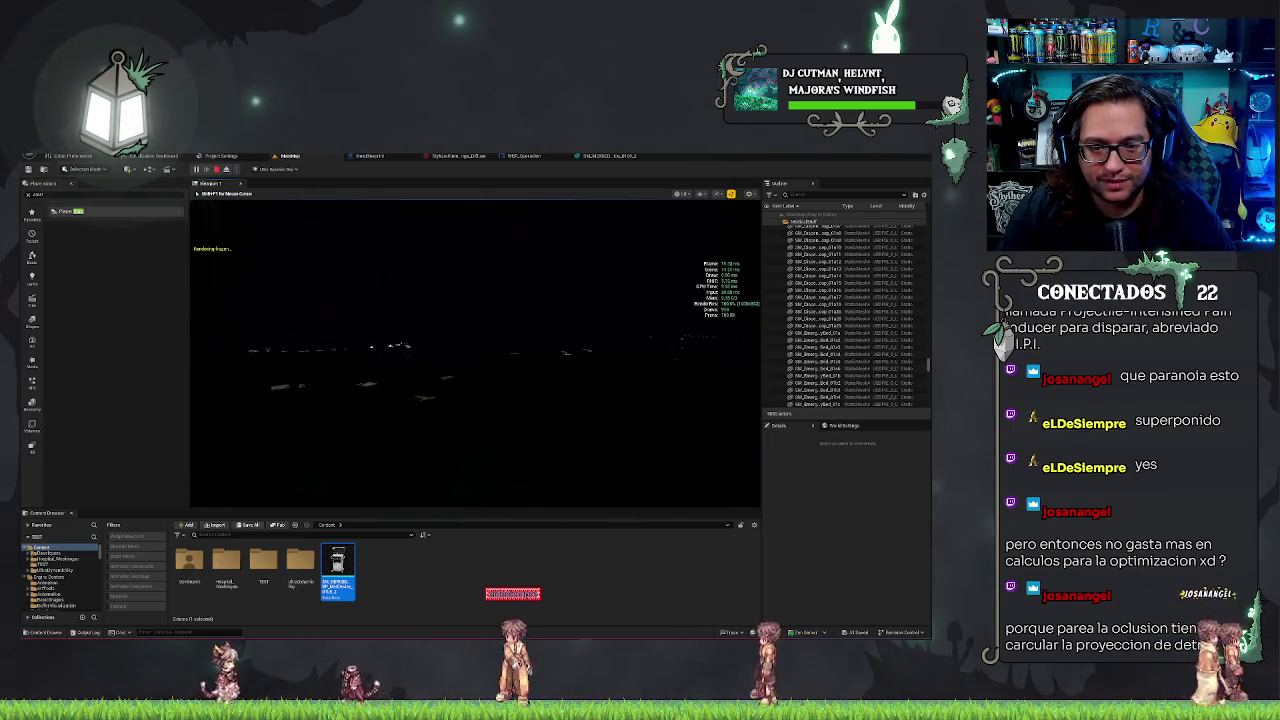
key(F8)
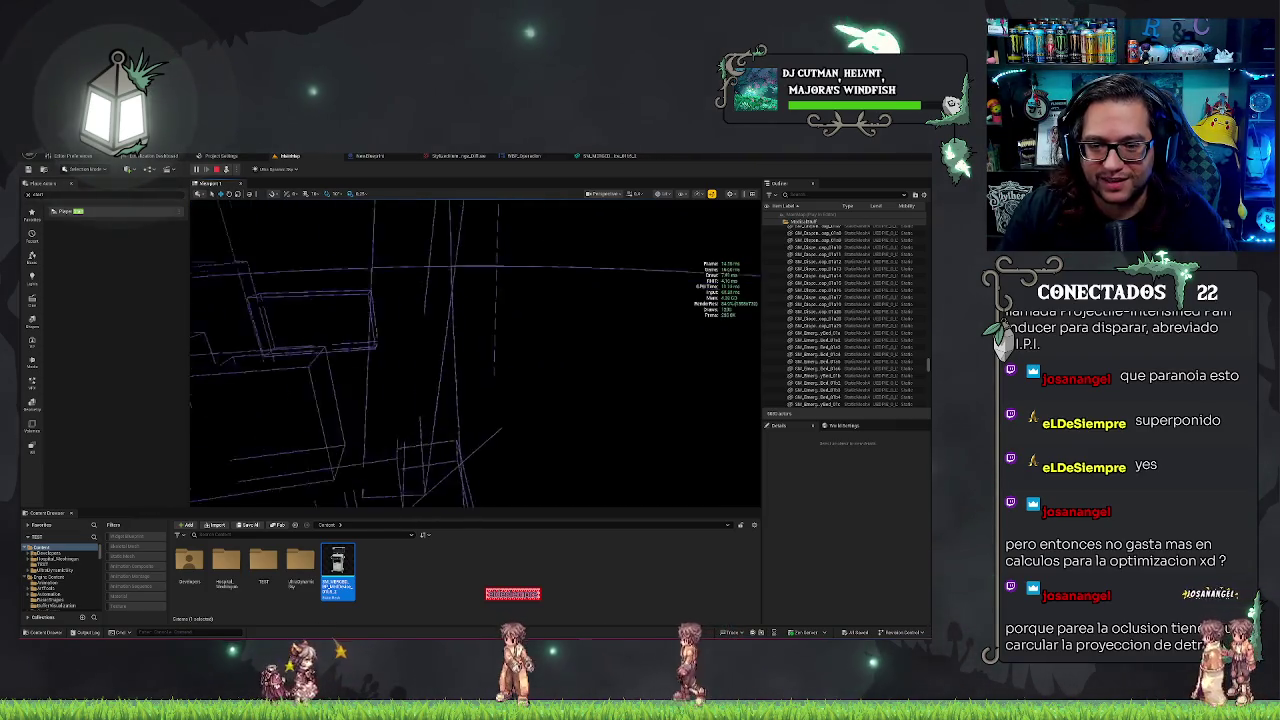
key(F8)
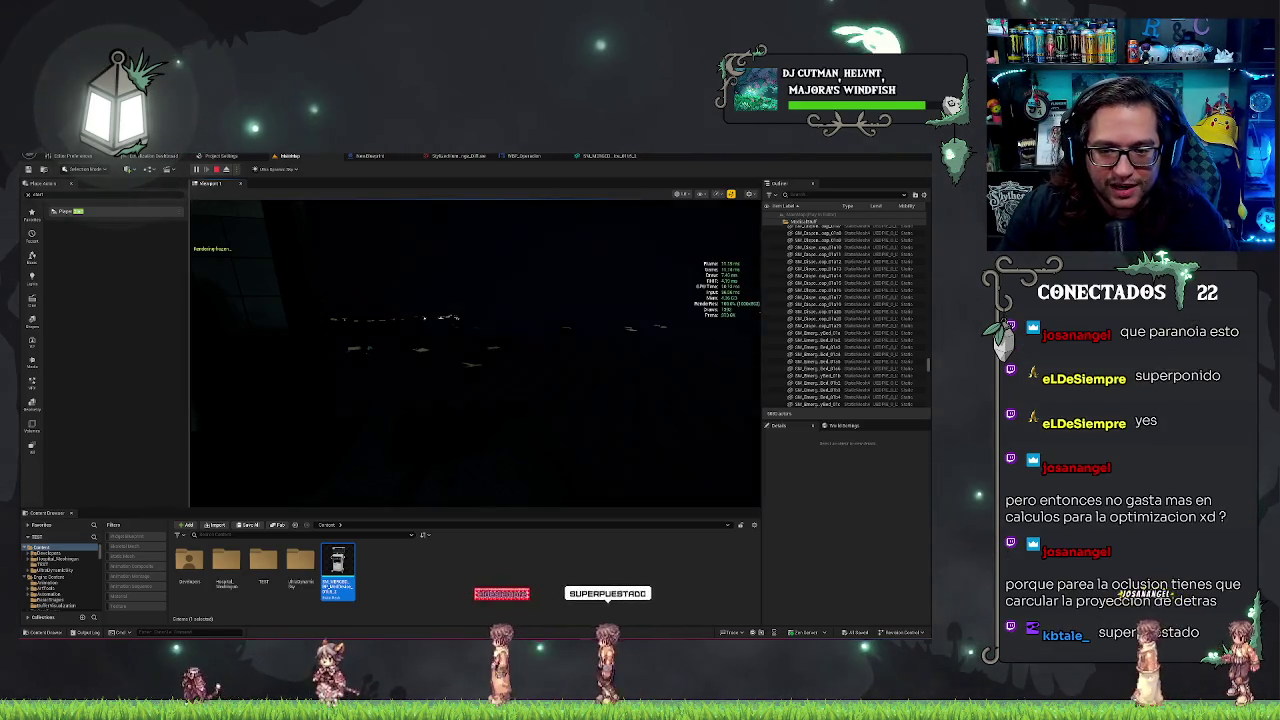
key(w)
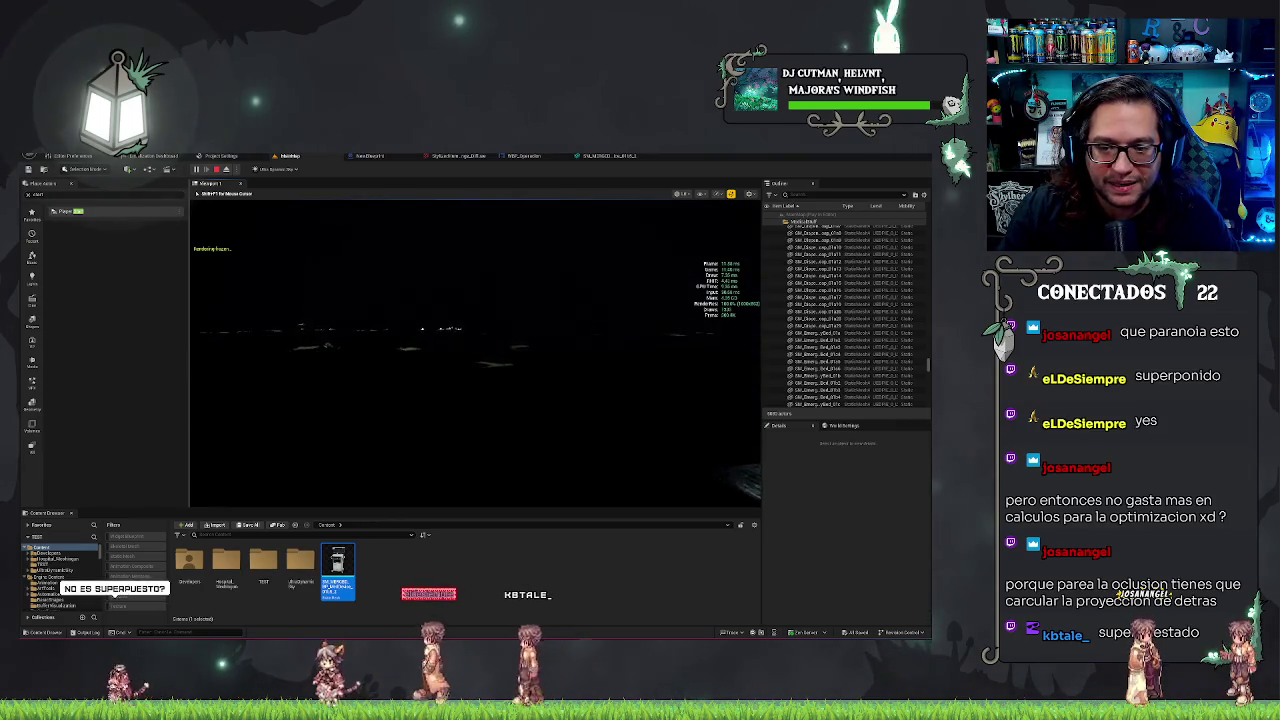
key(a)
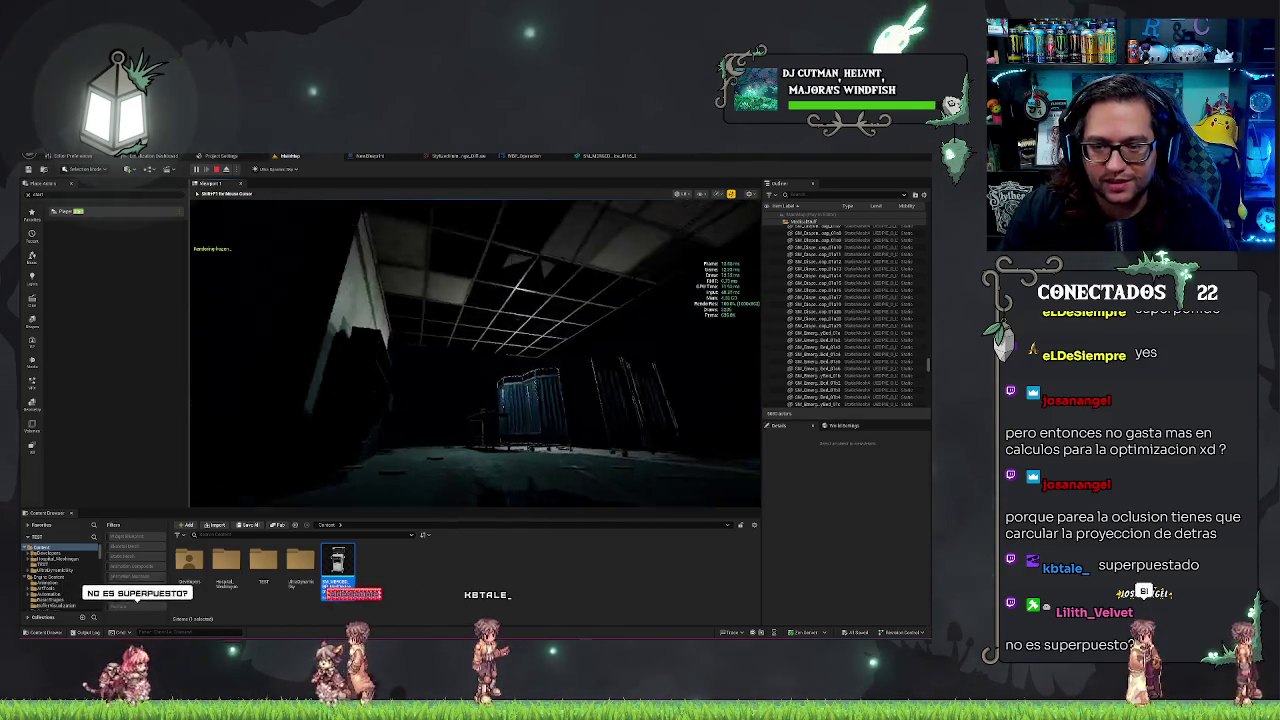
key(w)
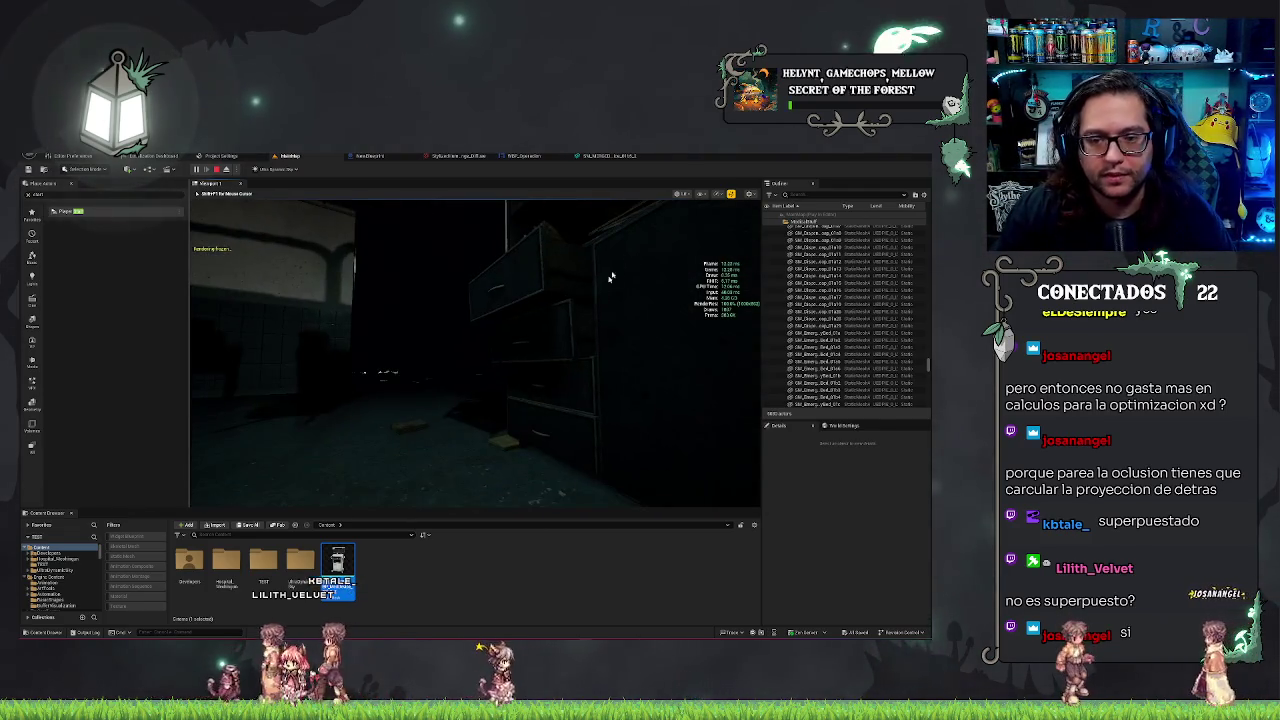
key(Escape)
mouse_move(475, 350)
mouse_down()
mouse_move(450, 368)
mouse_move(495, 428)
mouse_up()
click(470, 390)
click(505, 412)
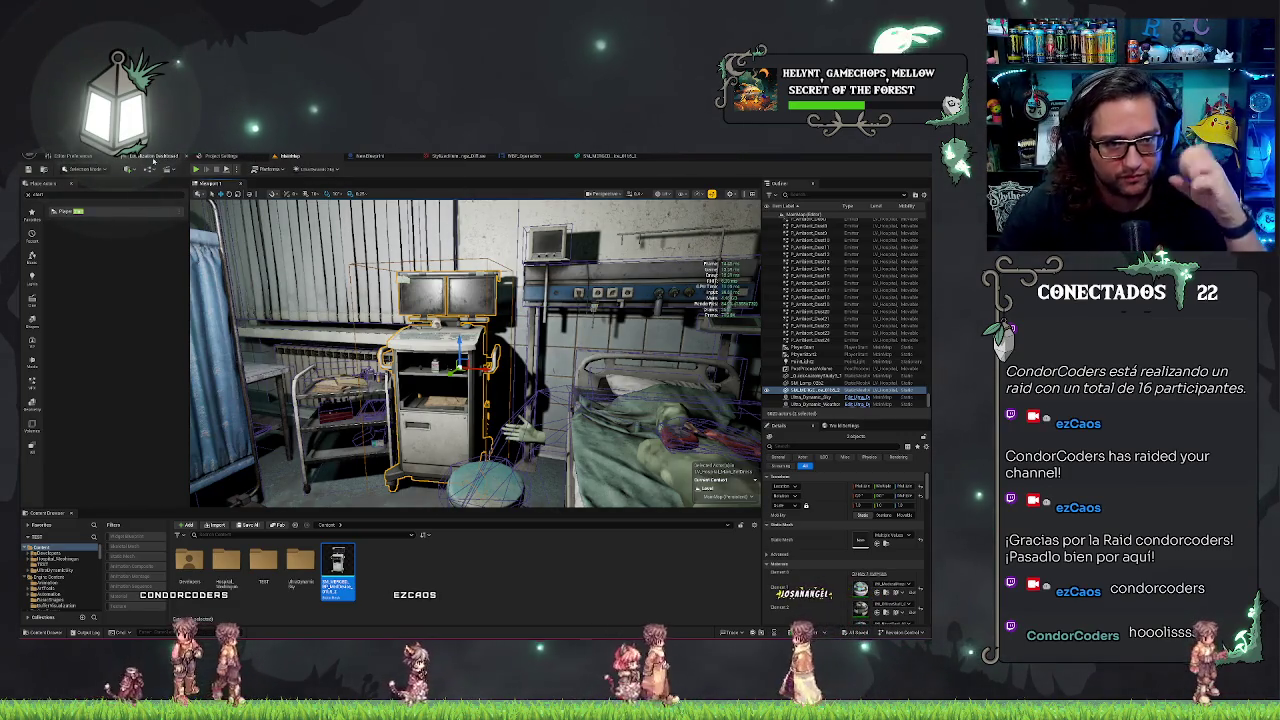
click(108, 157)
- Merge the monitor cart's components into one static mesh saved in the Content folder
click(132, 251)
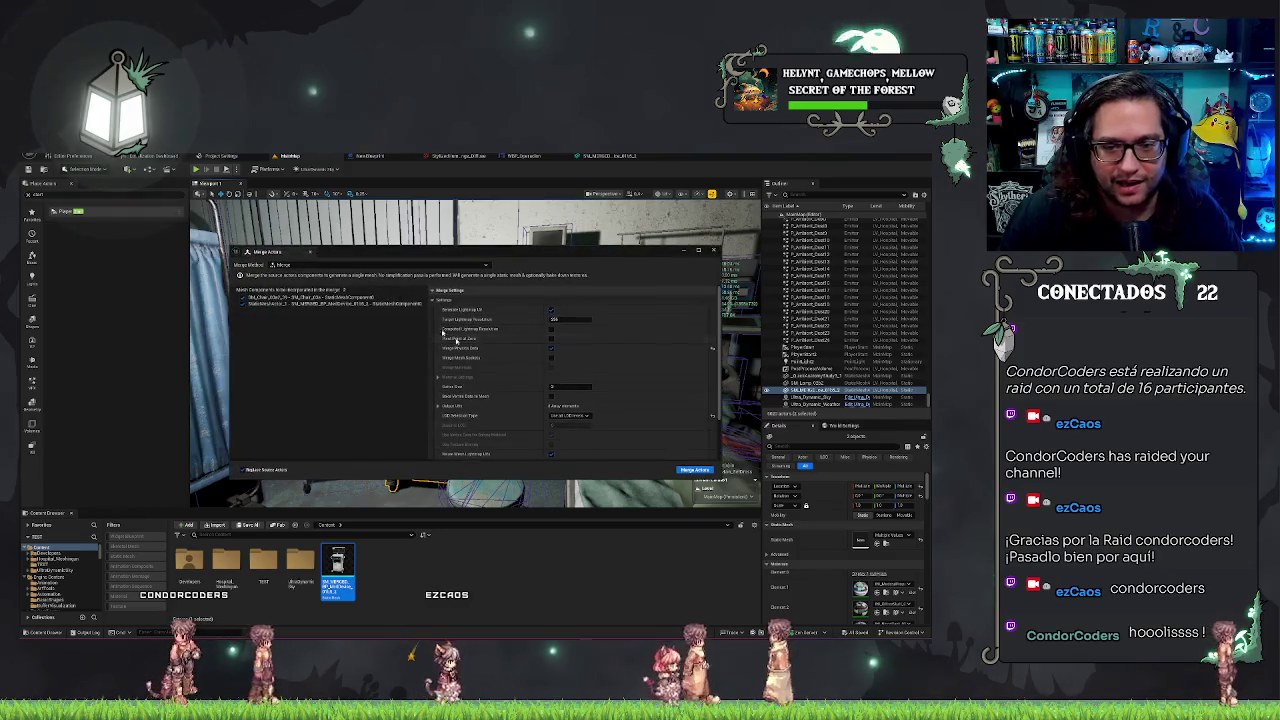
click(695, 469)
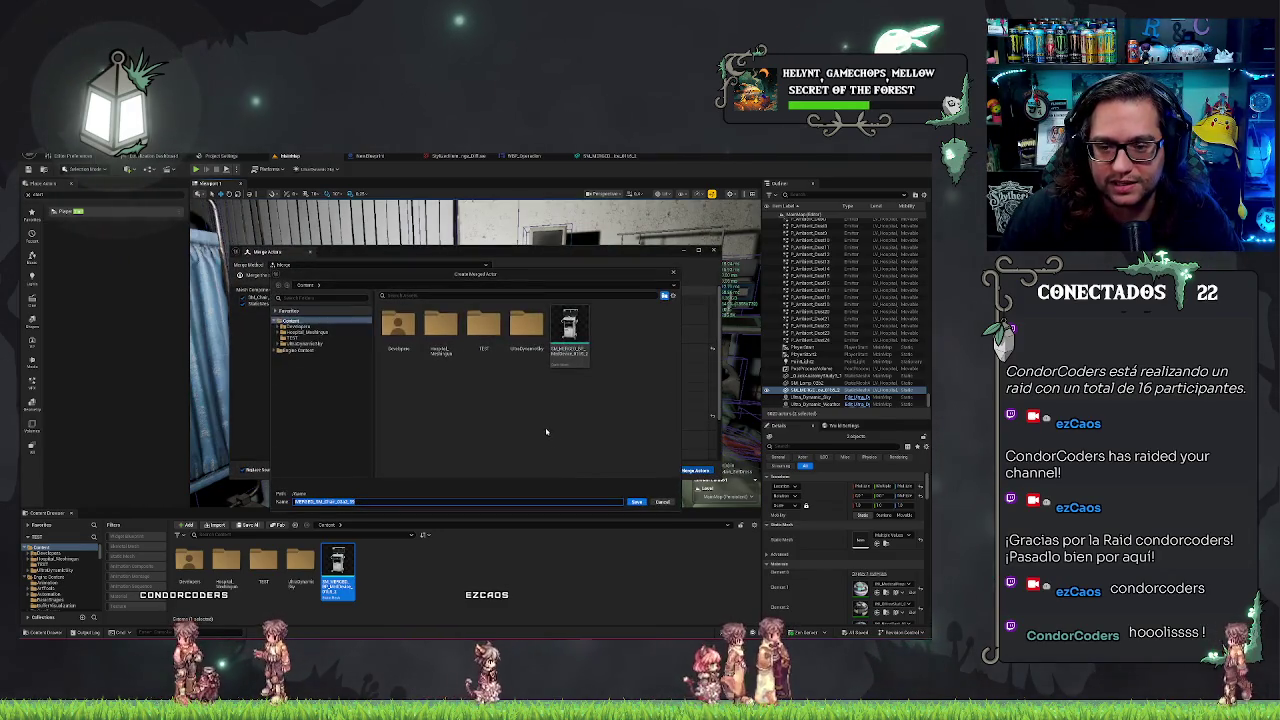
click(638, 503)
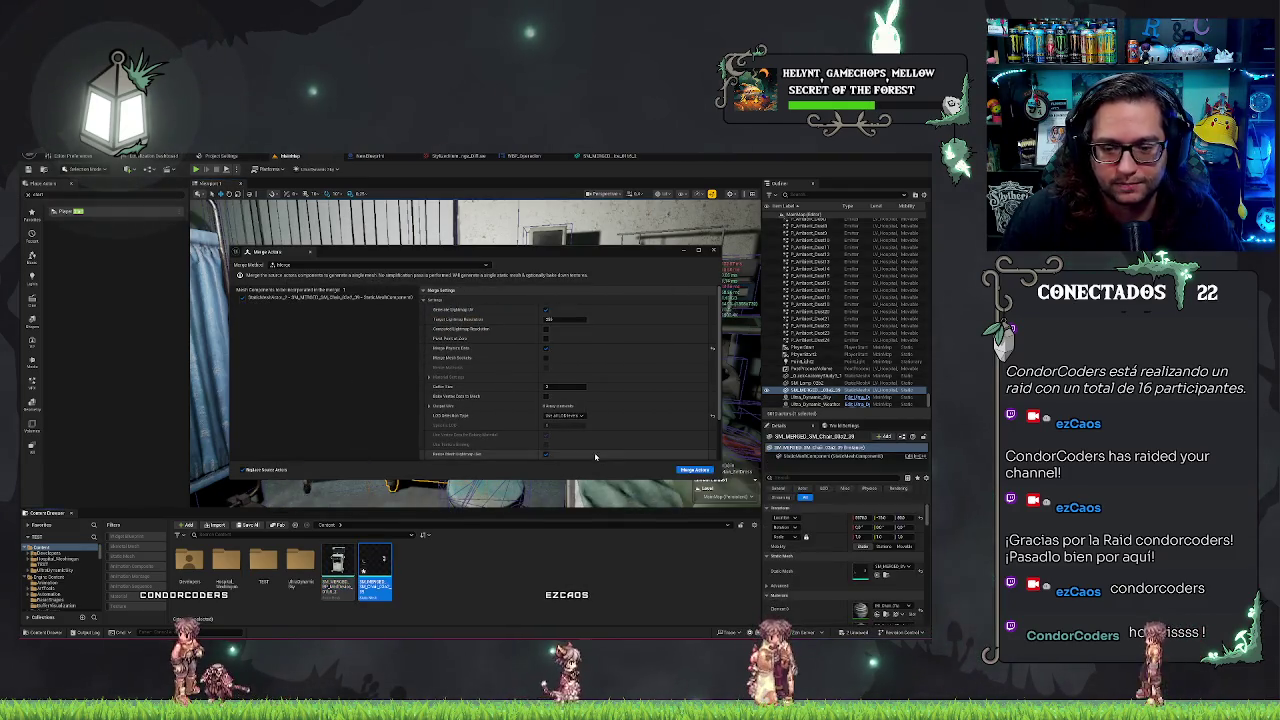
click(713, 250)
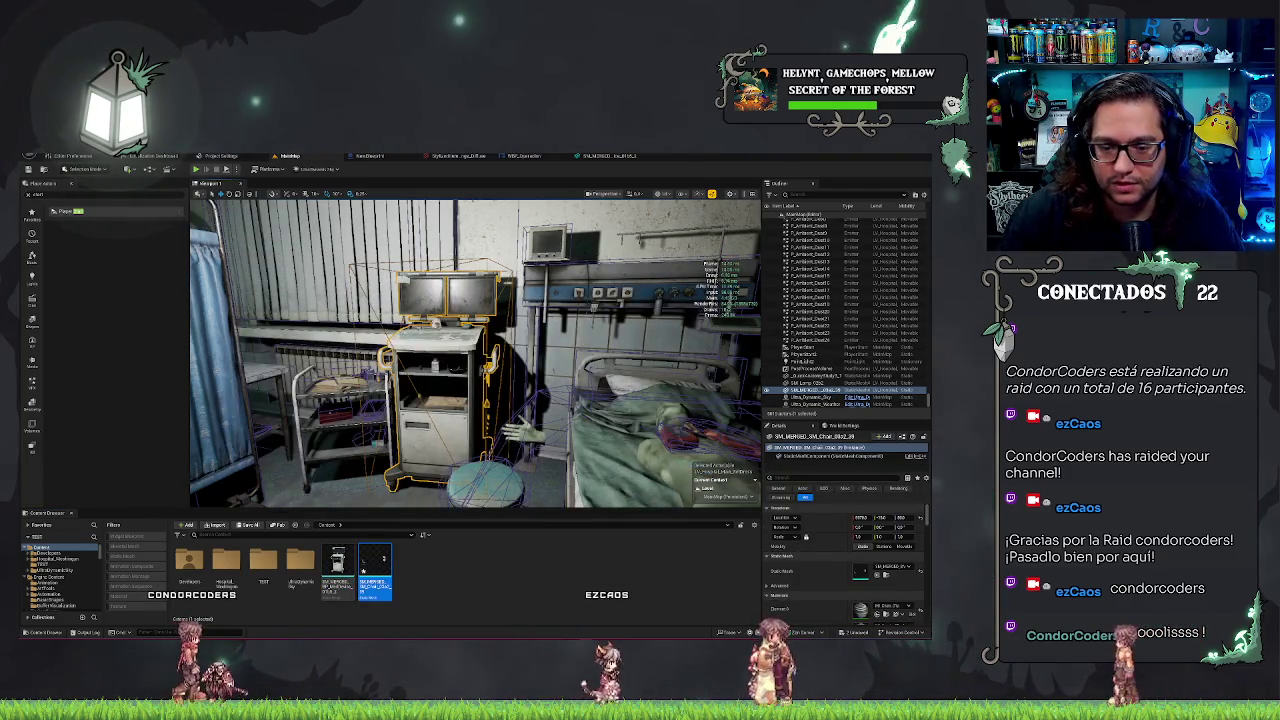
- Look toward the curtain screens, undoing an accidental nudge of the merged cart
drag(400, 350, 253, 336)
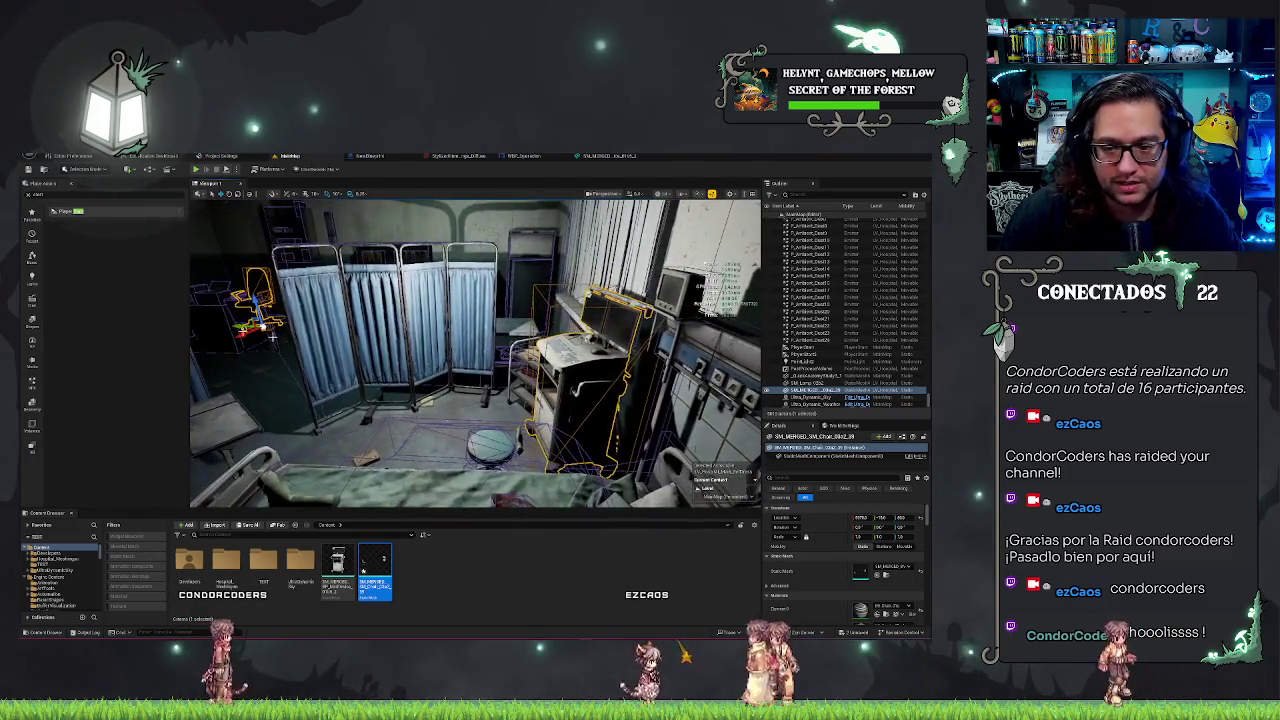
drag(585, 390, 575, 396)
key(ctrl+z)
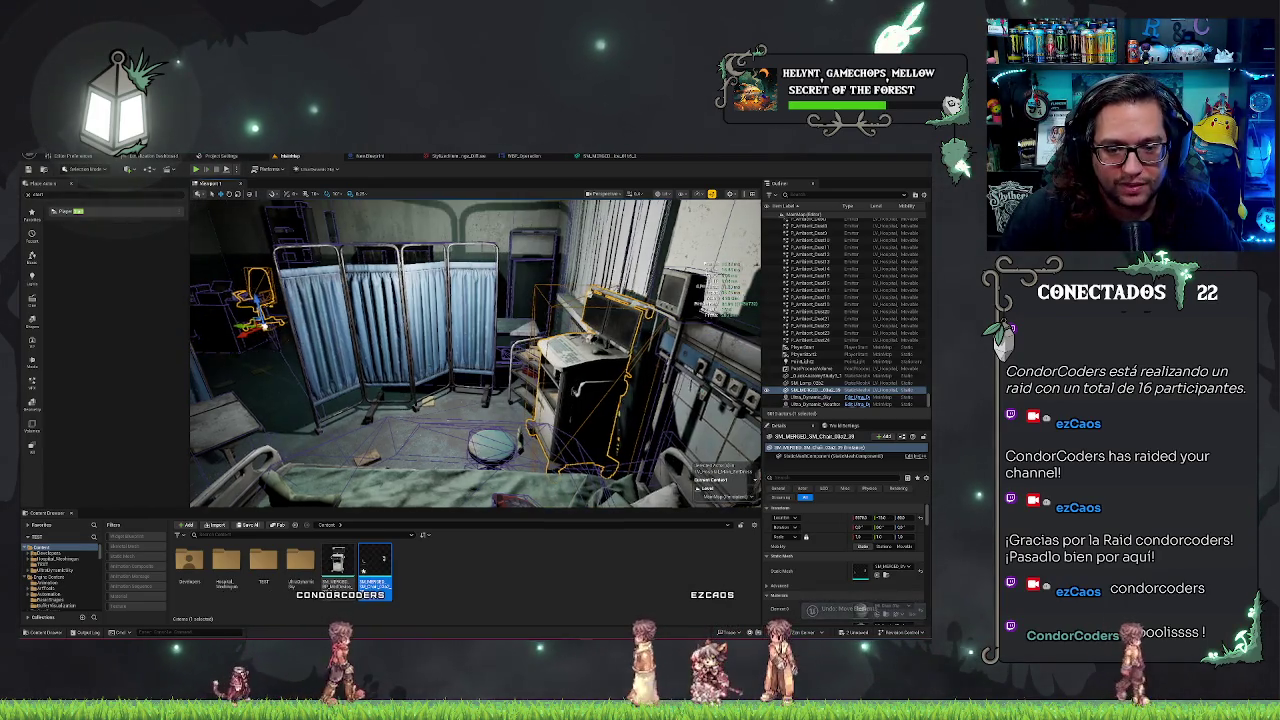
key(w)
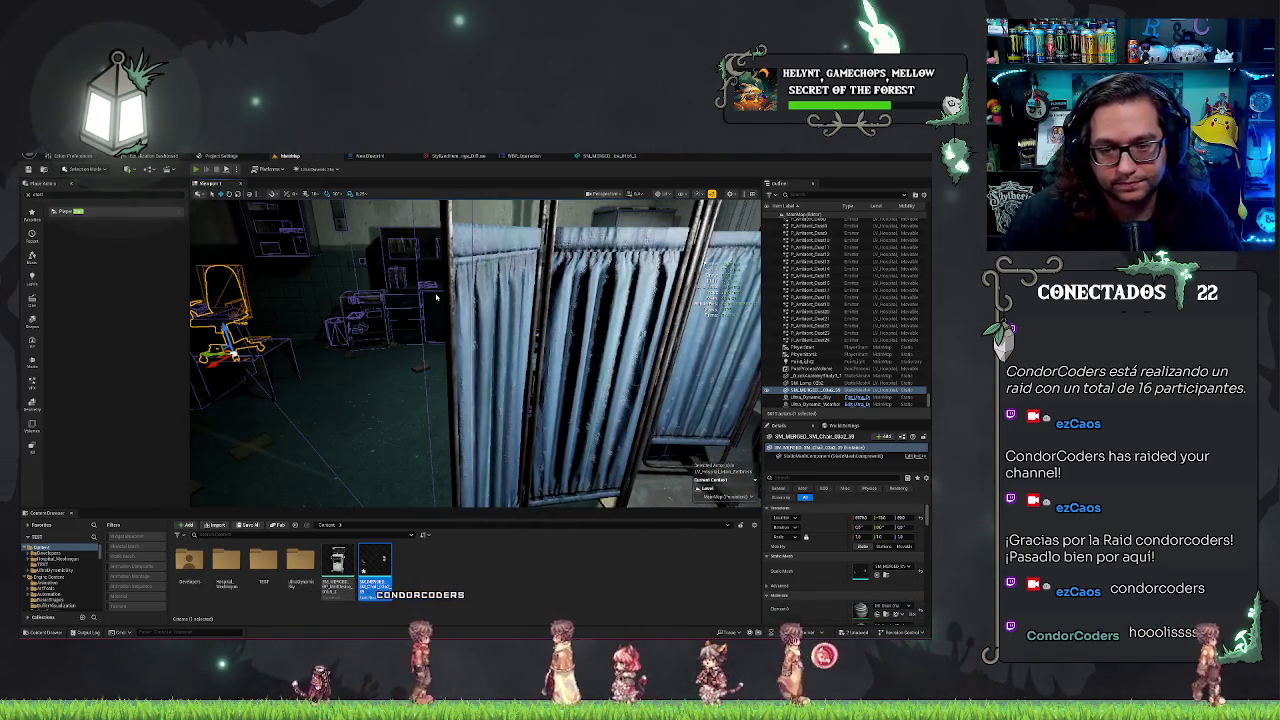
- Frame the chair, select the floor mesh, and start playing the level
key(alt+p)
key(Escape)
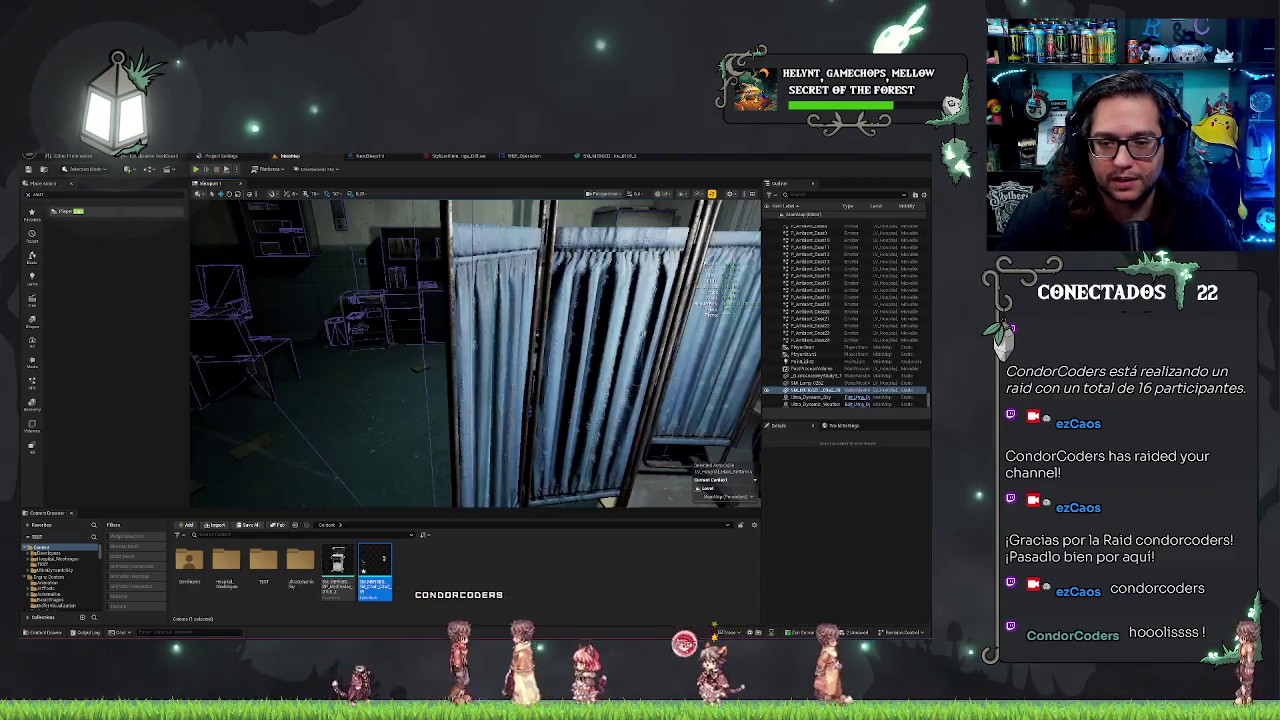
double_click(805, 390)
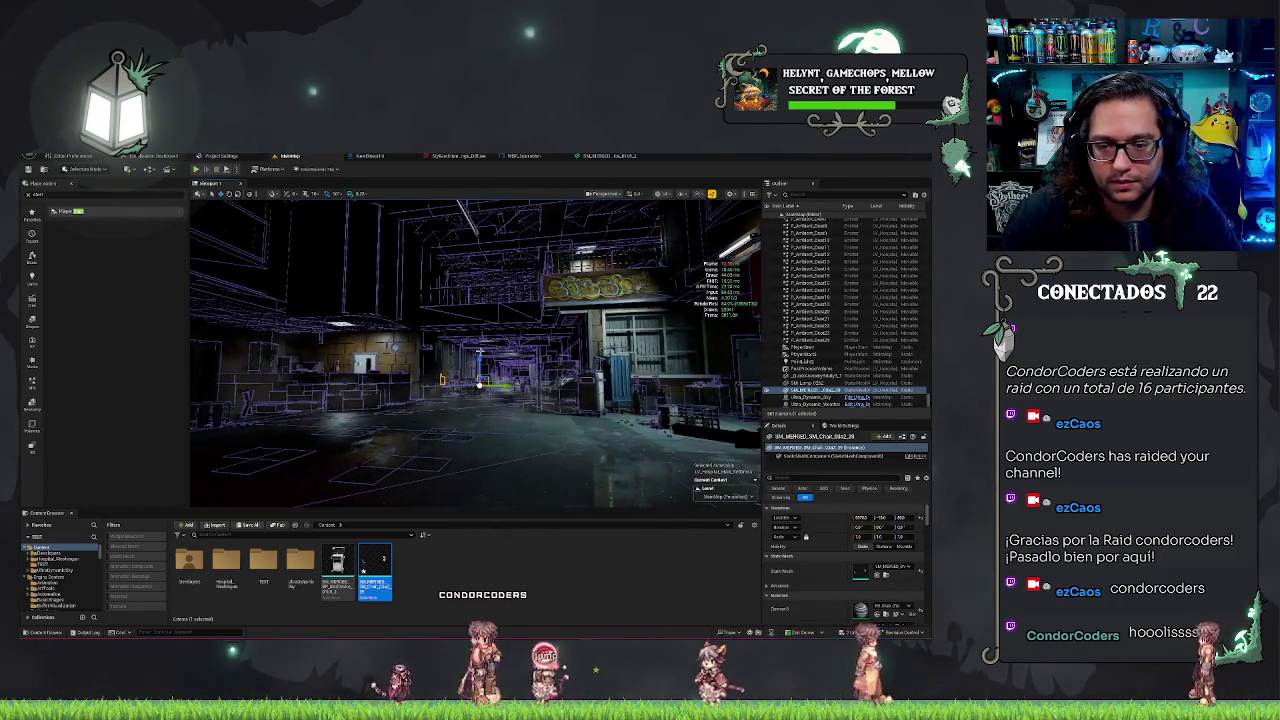
drag(474, 447, 474, 447)
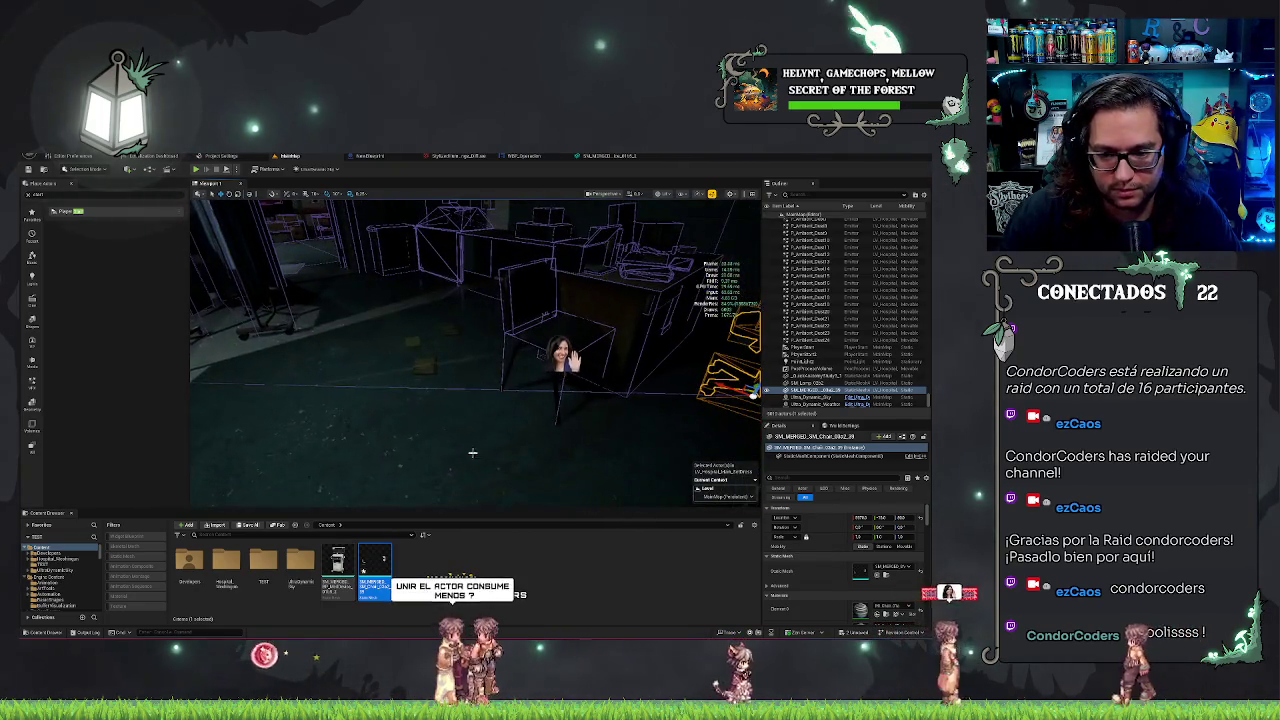
right_click(476, 450)
click(494, 456)
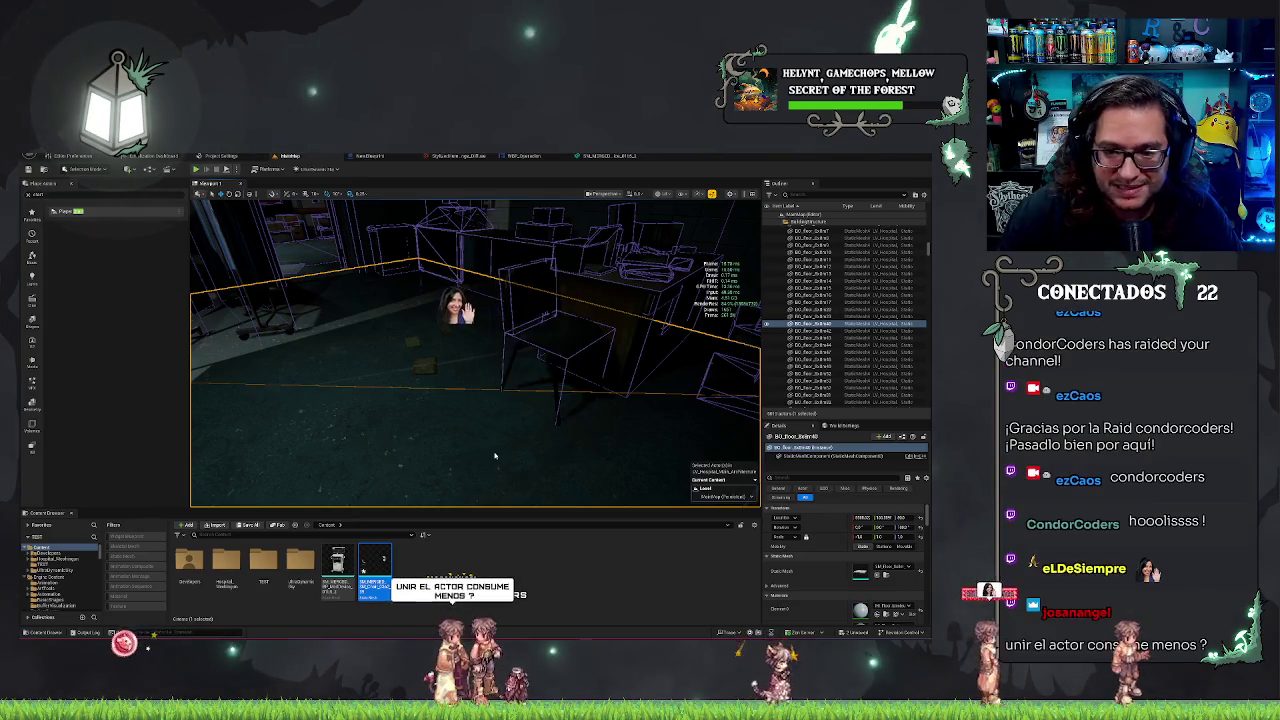
key(alt+p)
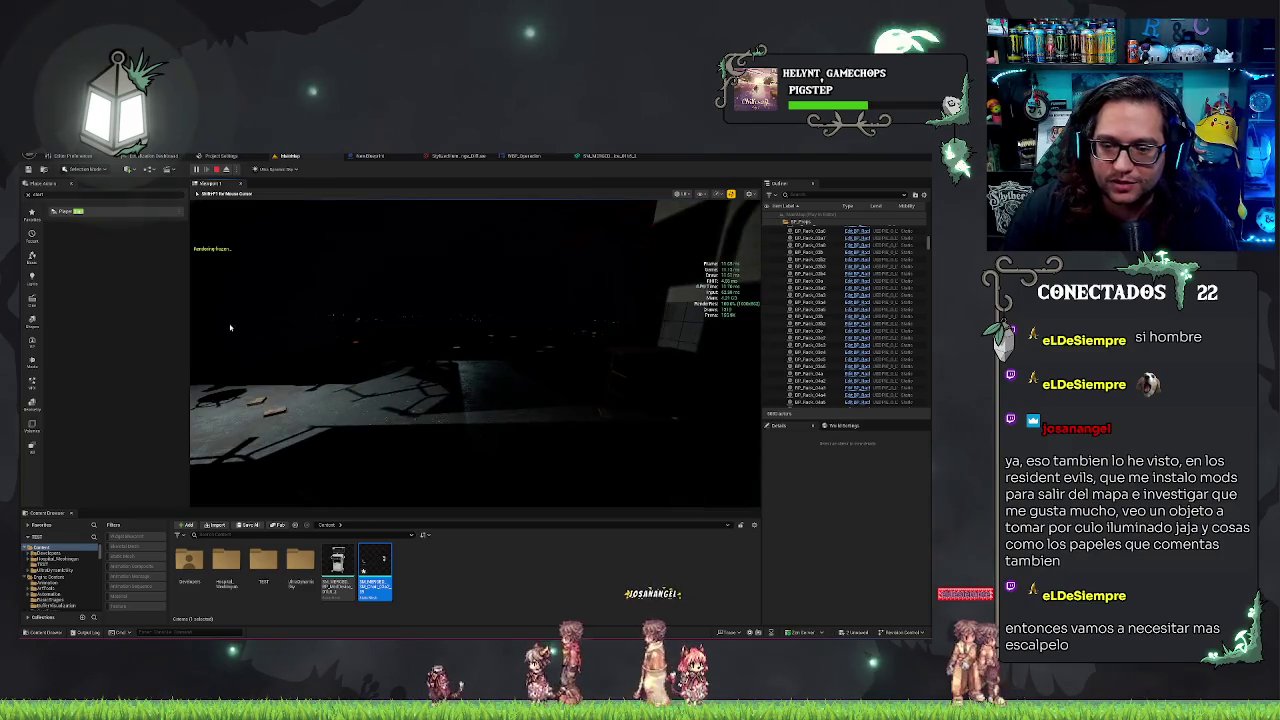
- Stop playing, select then deselect a floor actor, and look around the room toward the chair
key(Escape)
click(539, 335)
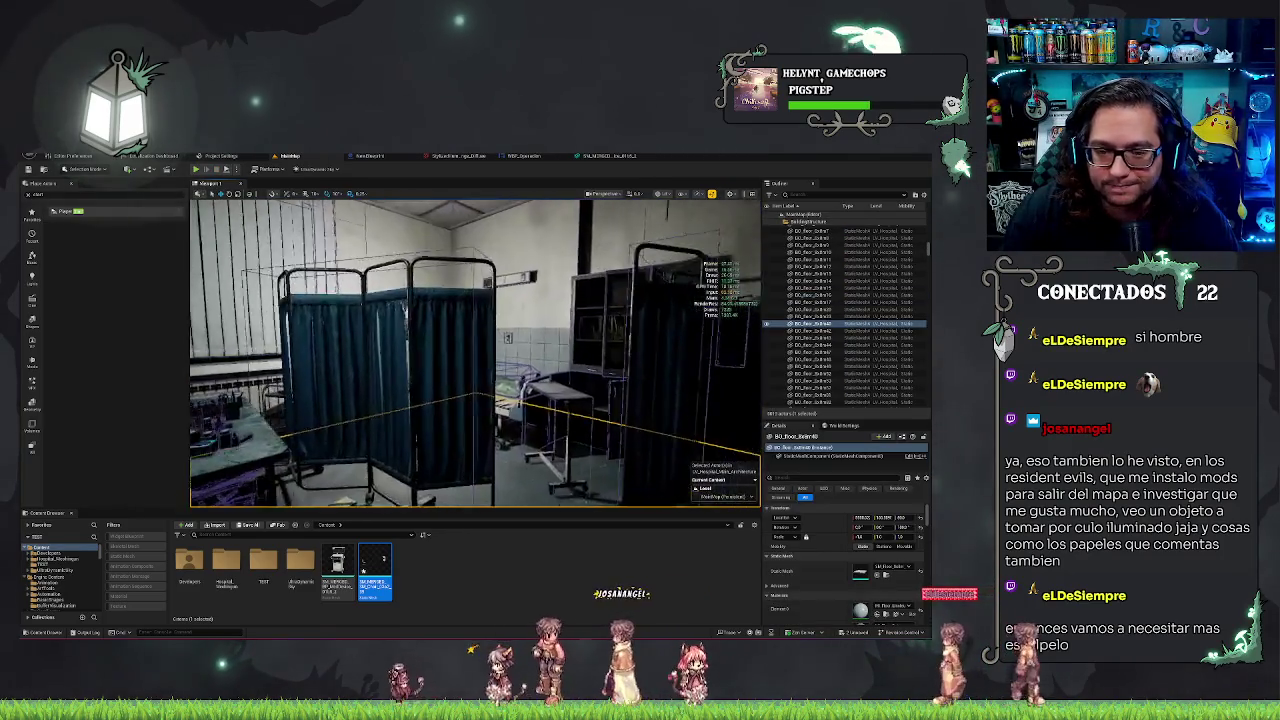
key(Escape)
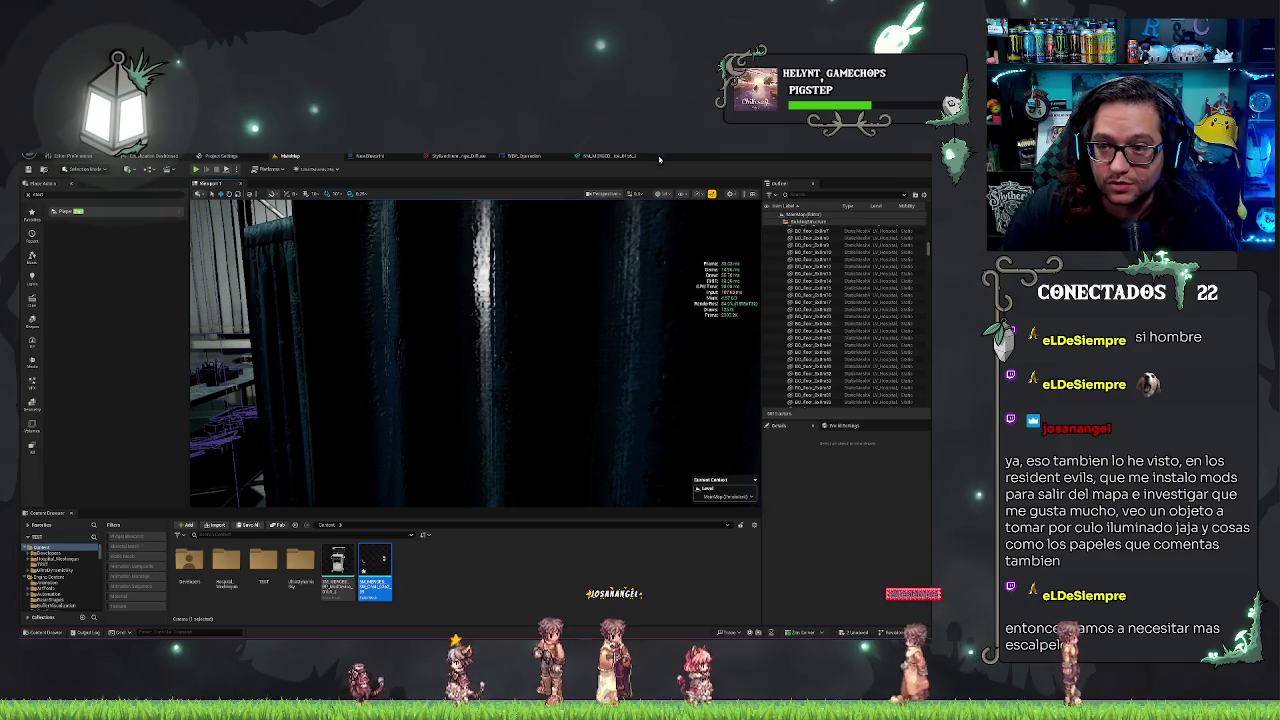
click(674, 194)
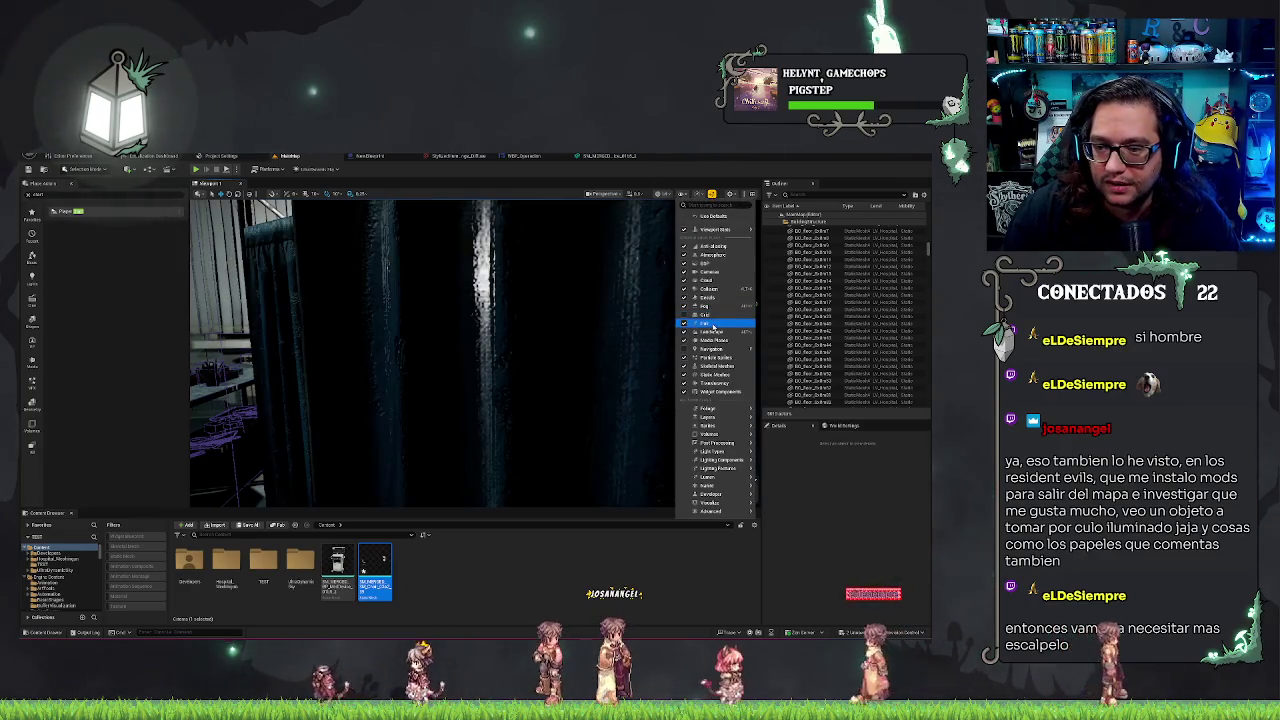
drag(663, 297, 538, 335)
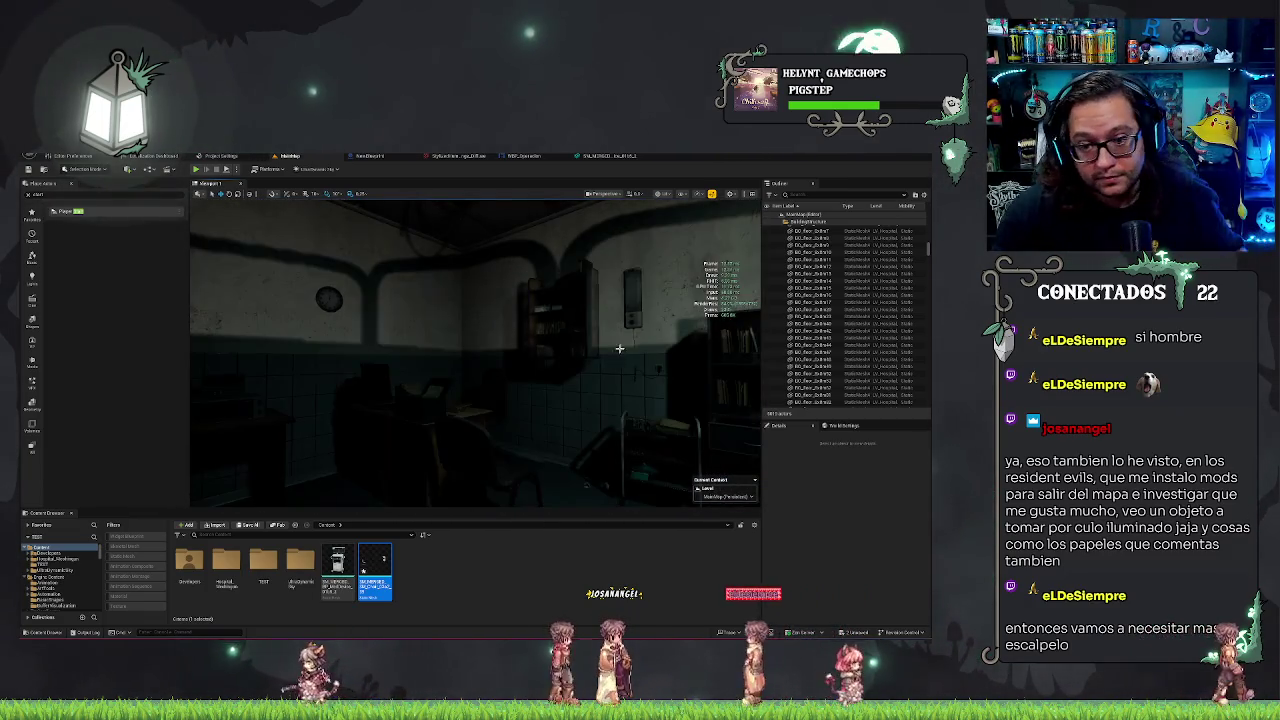
mouse_move(475, 350)
mouse_down()
mouse_move(455, 410)
mouse_move(525, 372)
mouse_up()
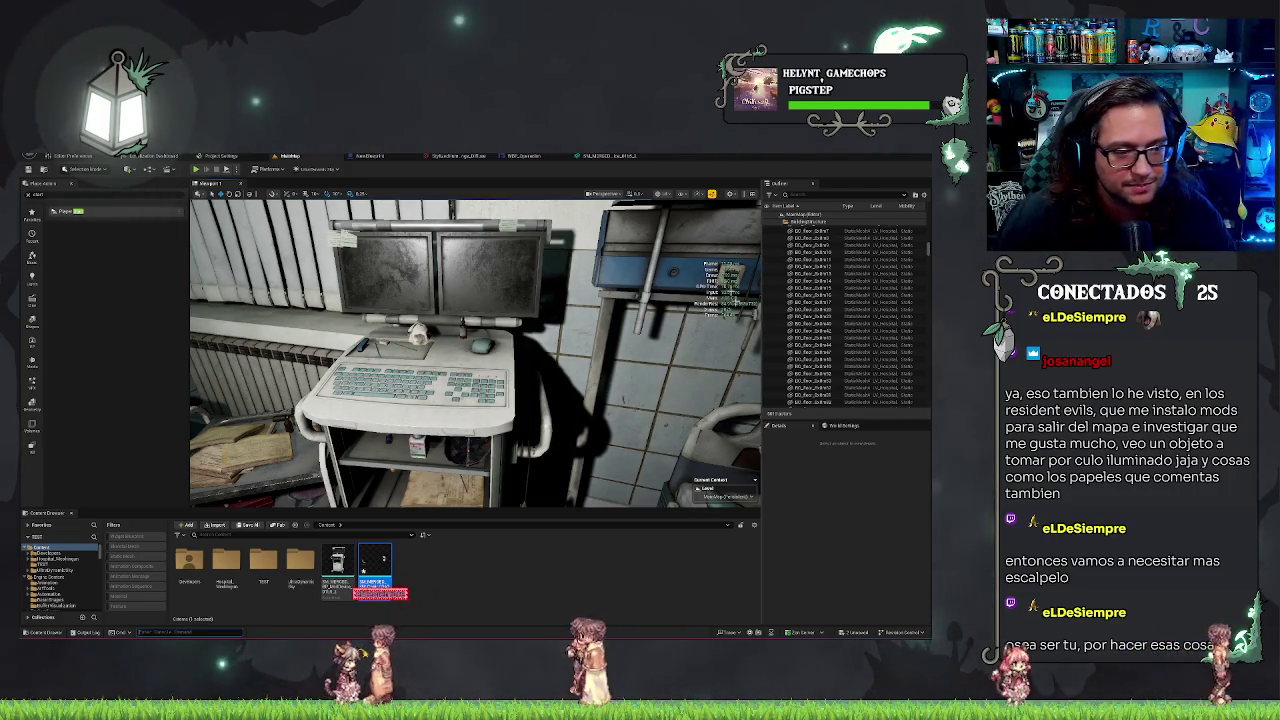
mouse_move(475, 350)
mouse_down()
mouse_move(330, 345)
mouse_move(686, 428)
mouse_up()
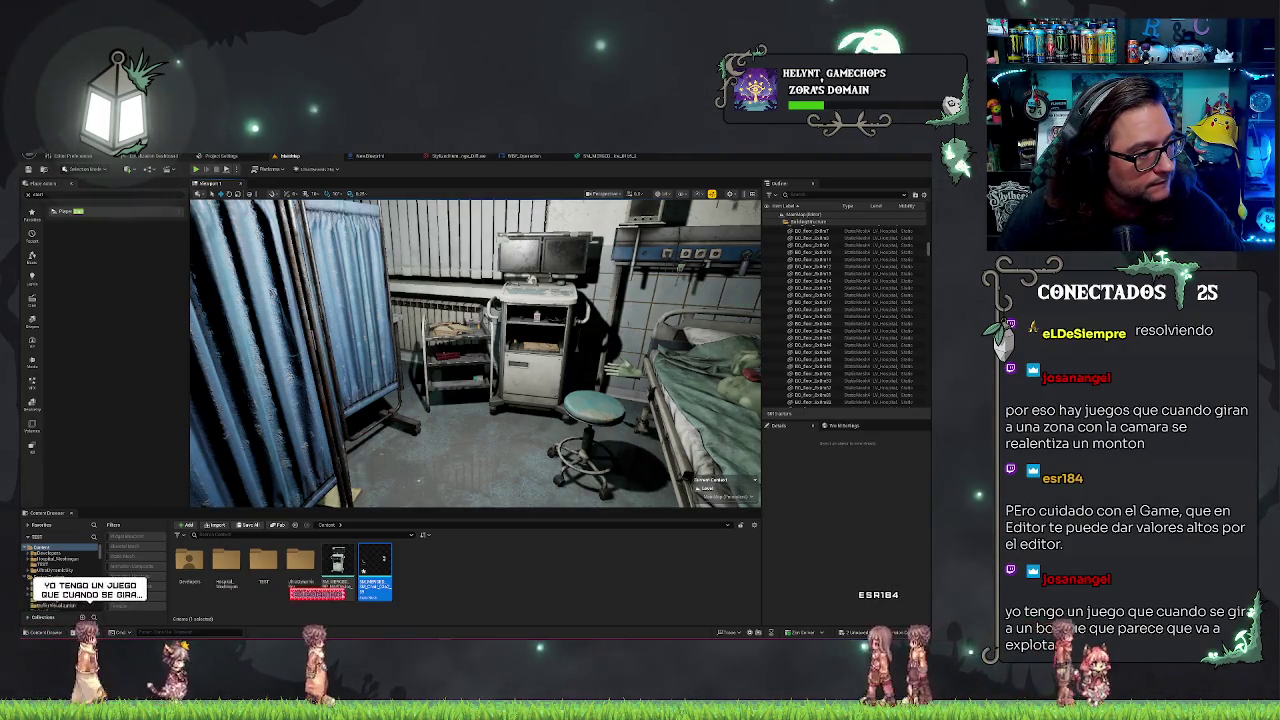
key(alt+Tab)
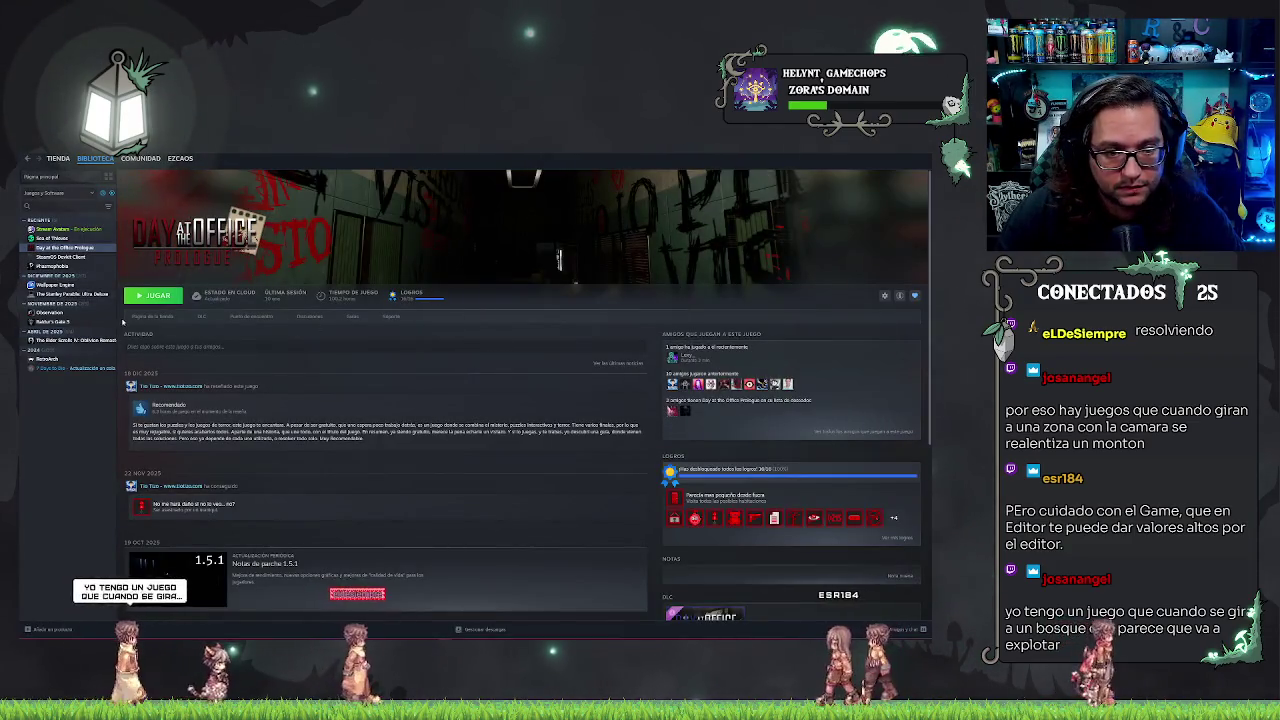
- Open the Day at the Office - Prologue store page and browse its screenshots
click(152, 316)
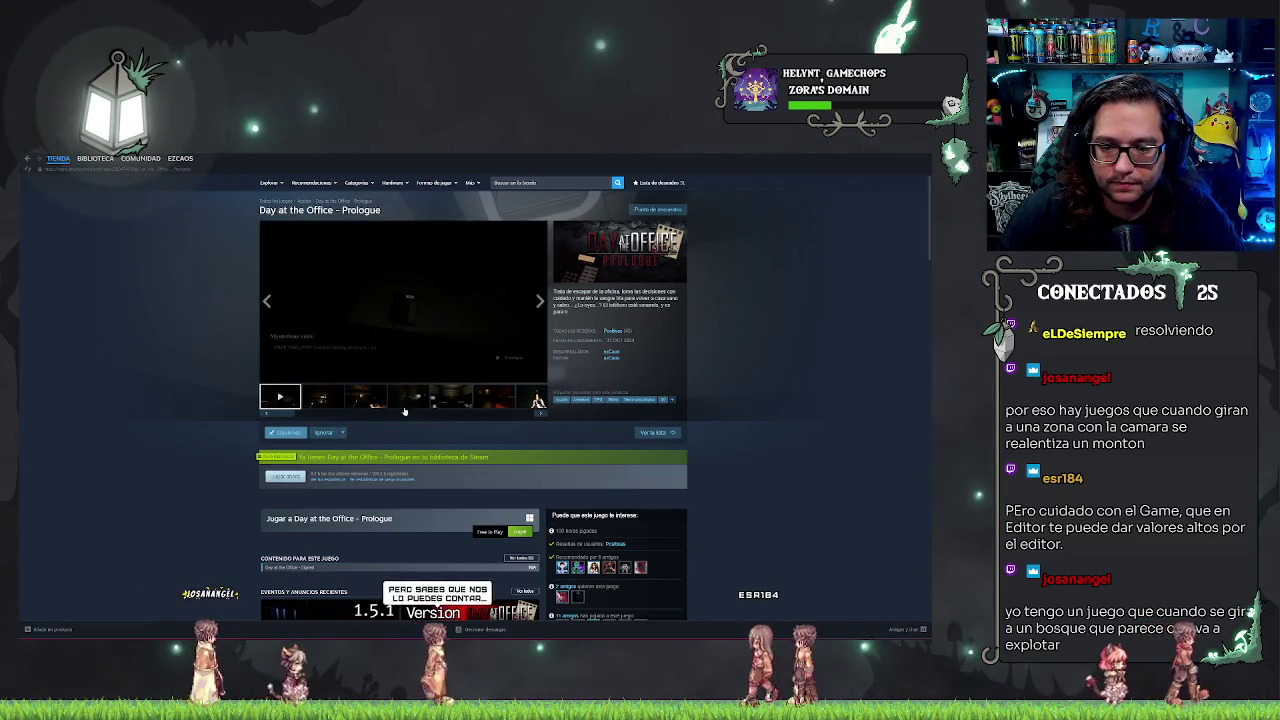
click(494, 397)
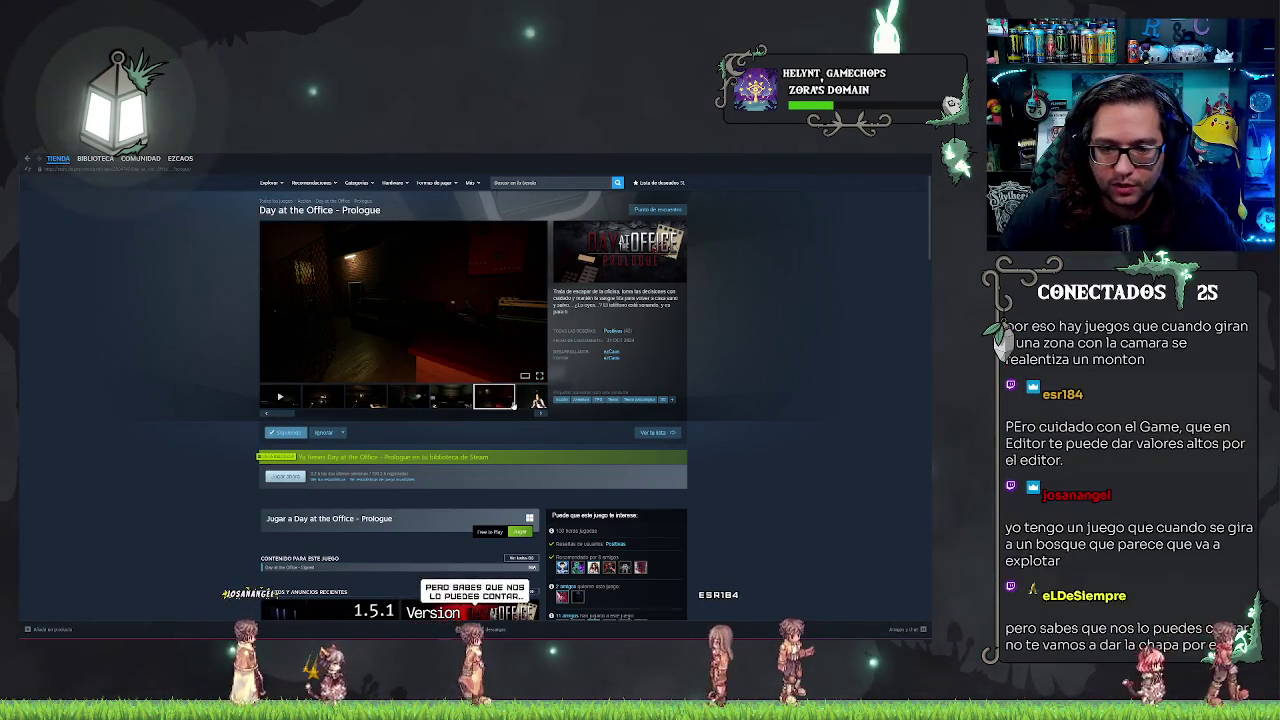
click(366, 397)
click(409, 397)
click(452, 397)
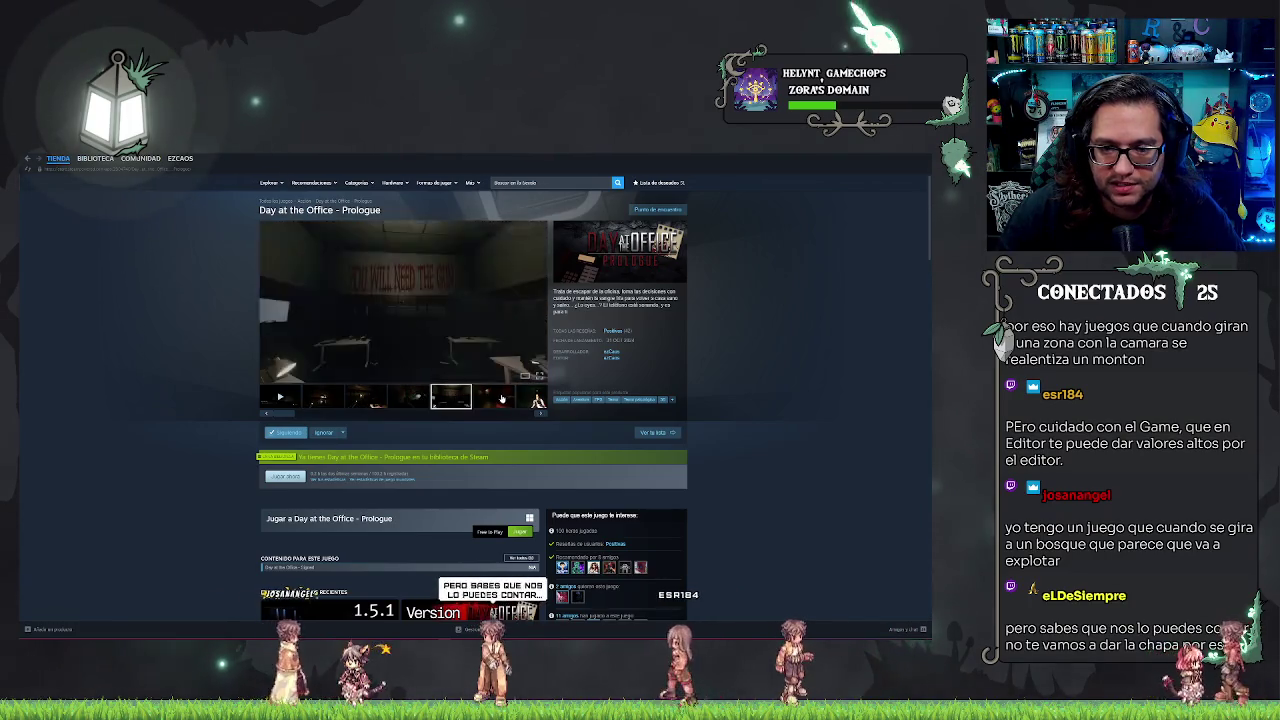
click(494, 397)
click(538, 397)
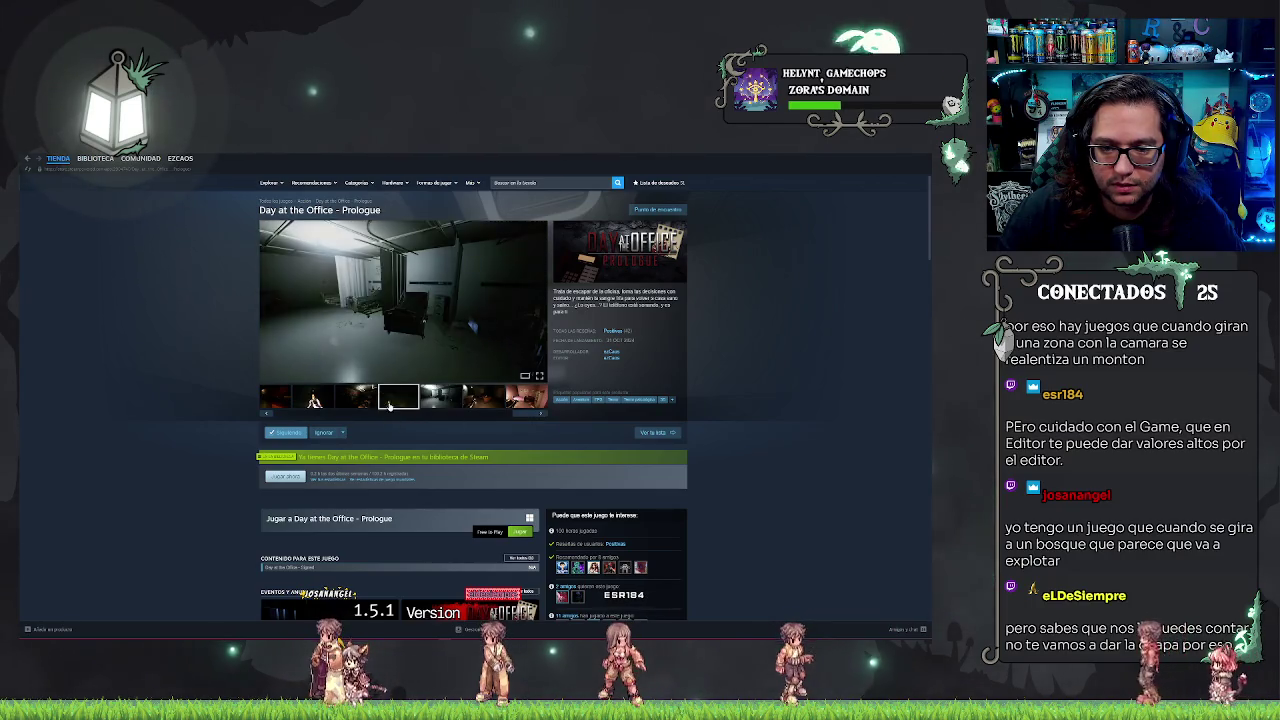
- Enlarge the office screenshot, then switch back to the Unreal Editor
click(356, 397)
click(483, 397)
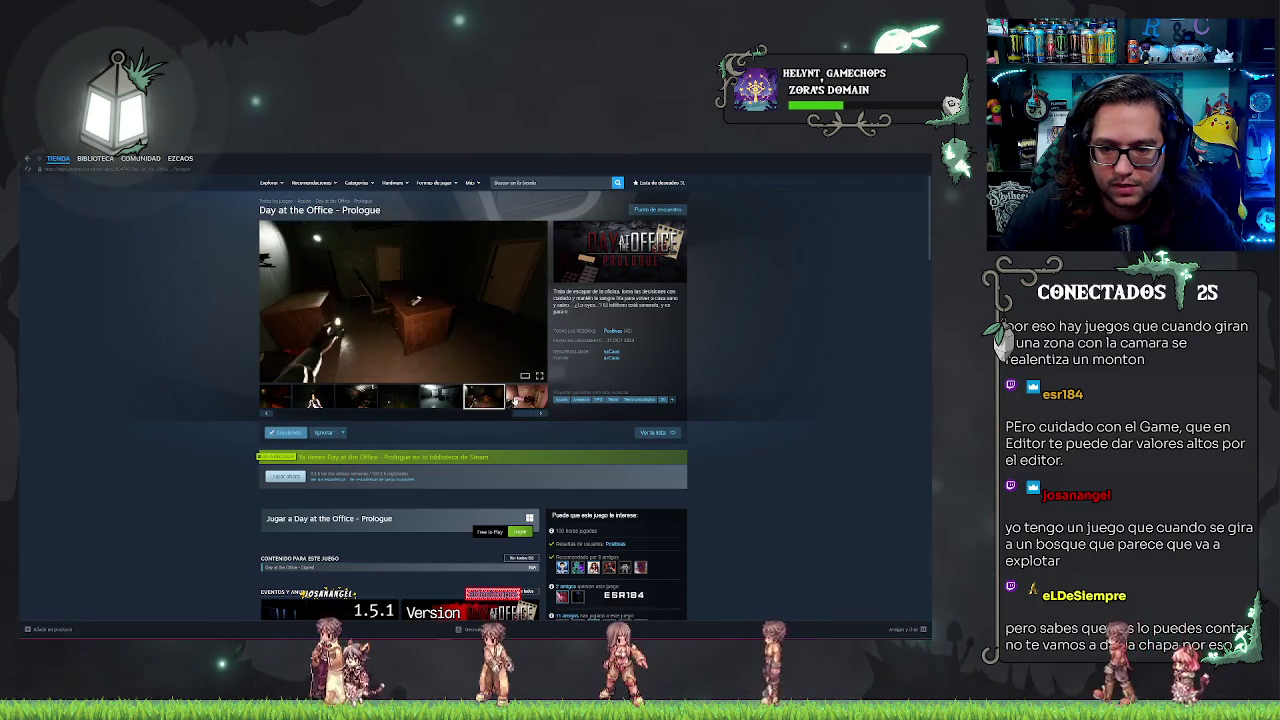
click(356, 397)
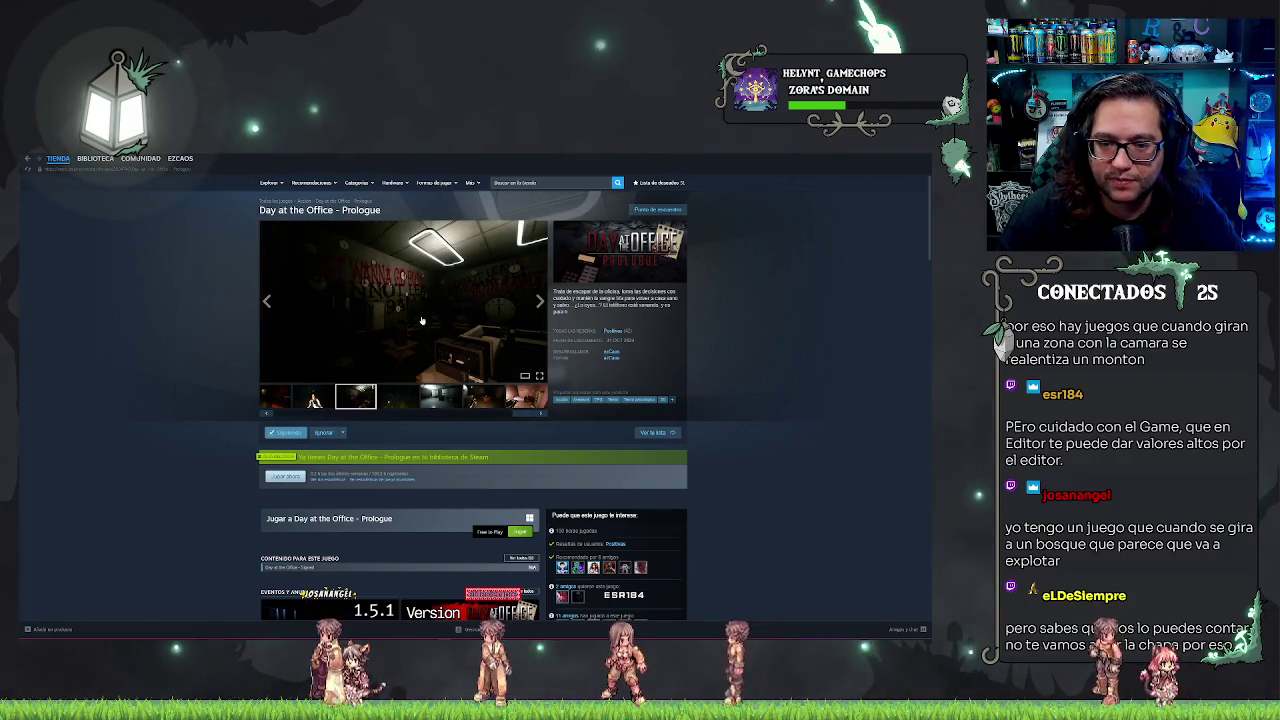
click(421, 320)
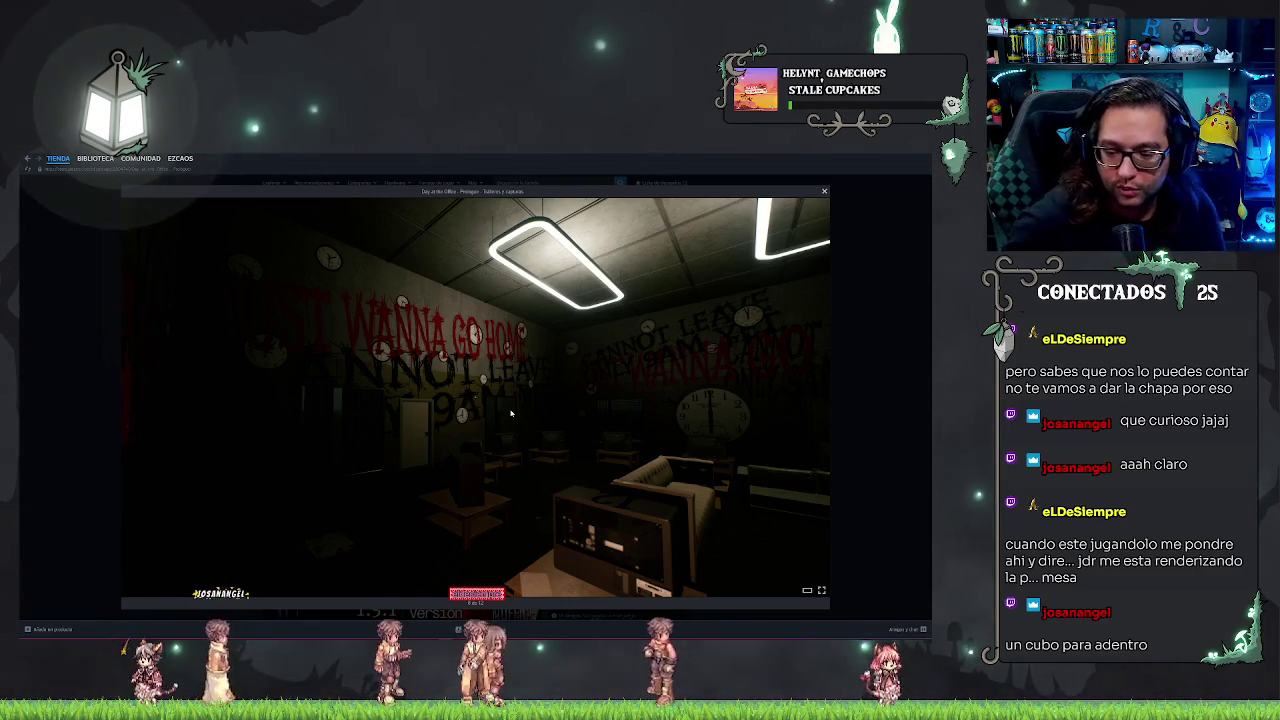
key(alt+Tab)
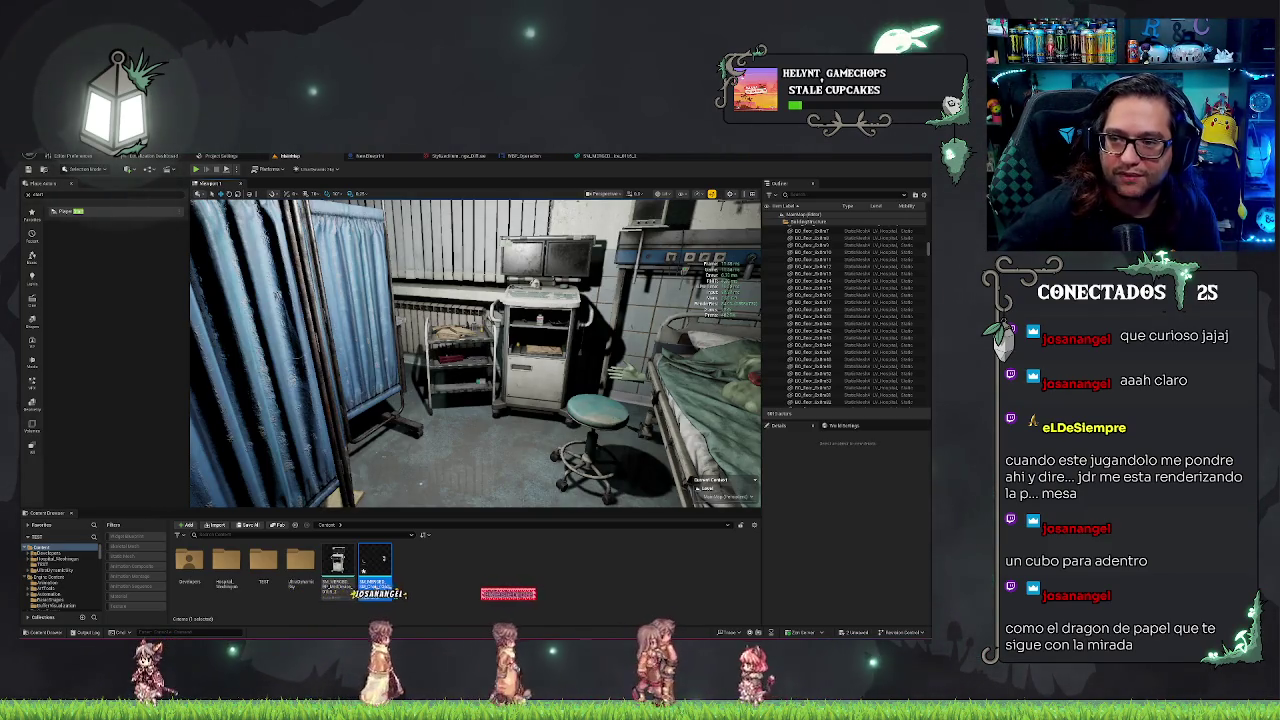
- Enable Collision in the viewport Show menu and play the level to see the lungs
click(686, 193)
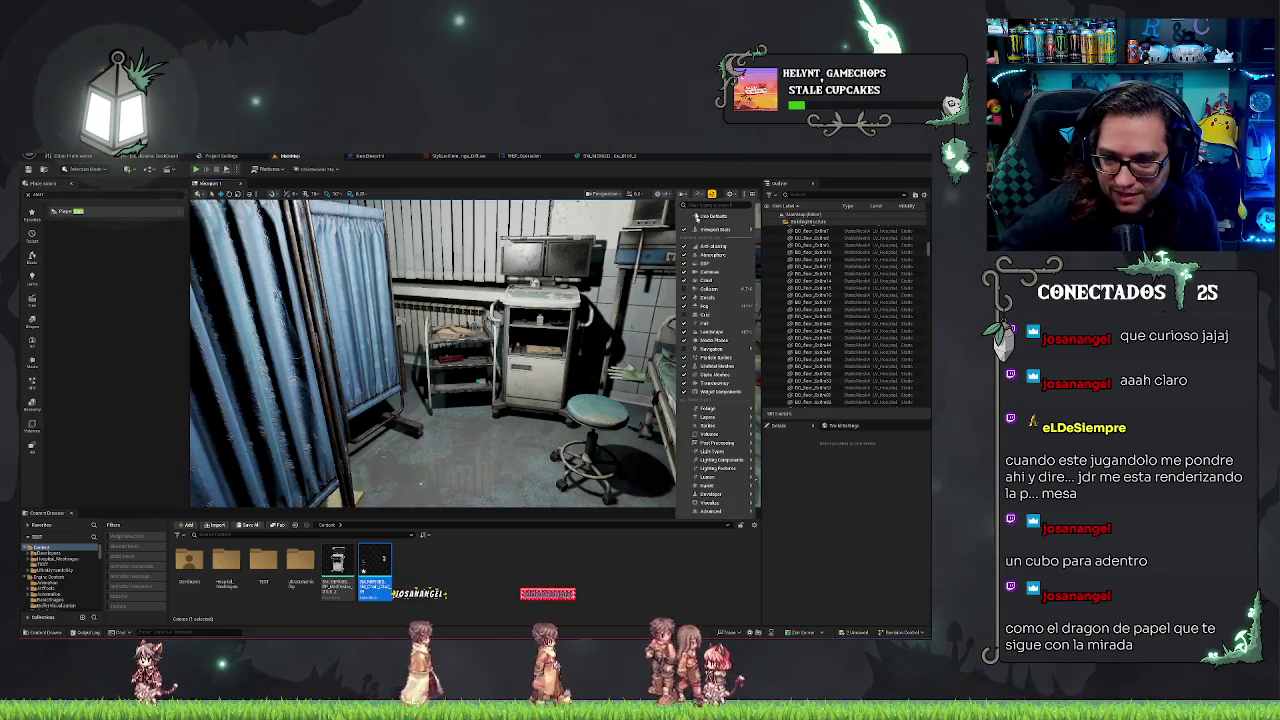
click(719, 287)
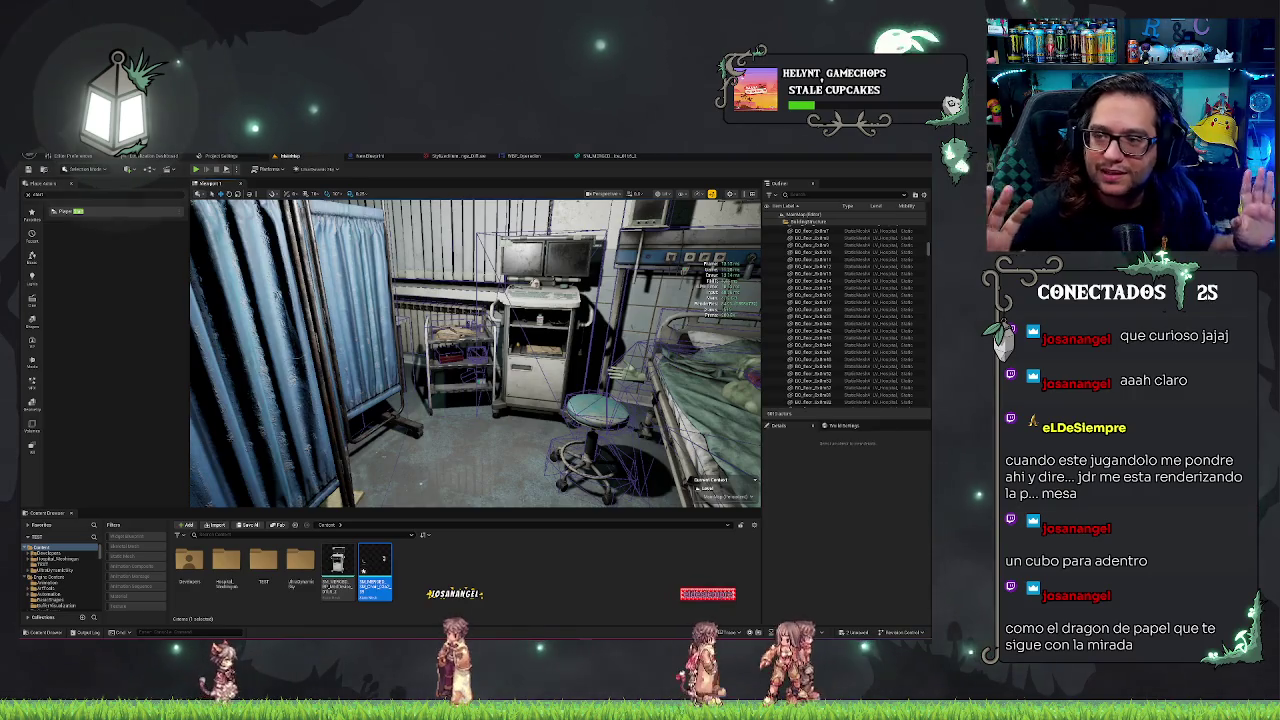
key(alt+p)
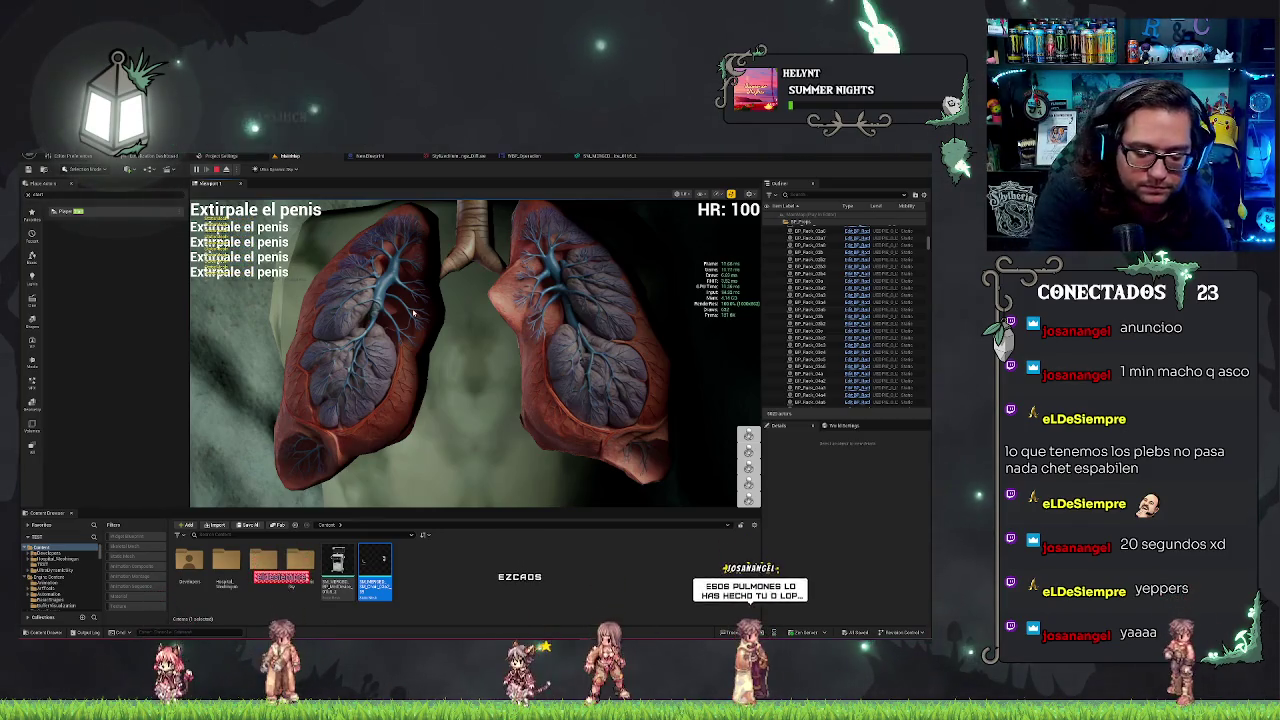
- Stop playing, turn Collision off, reframe the lungs on the torso, then switch to the Epic Games Launcher
key(Escape)
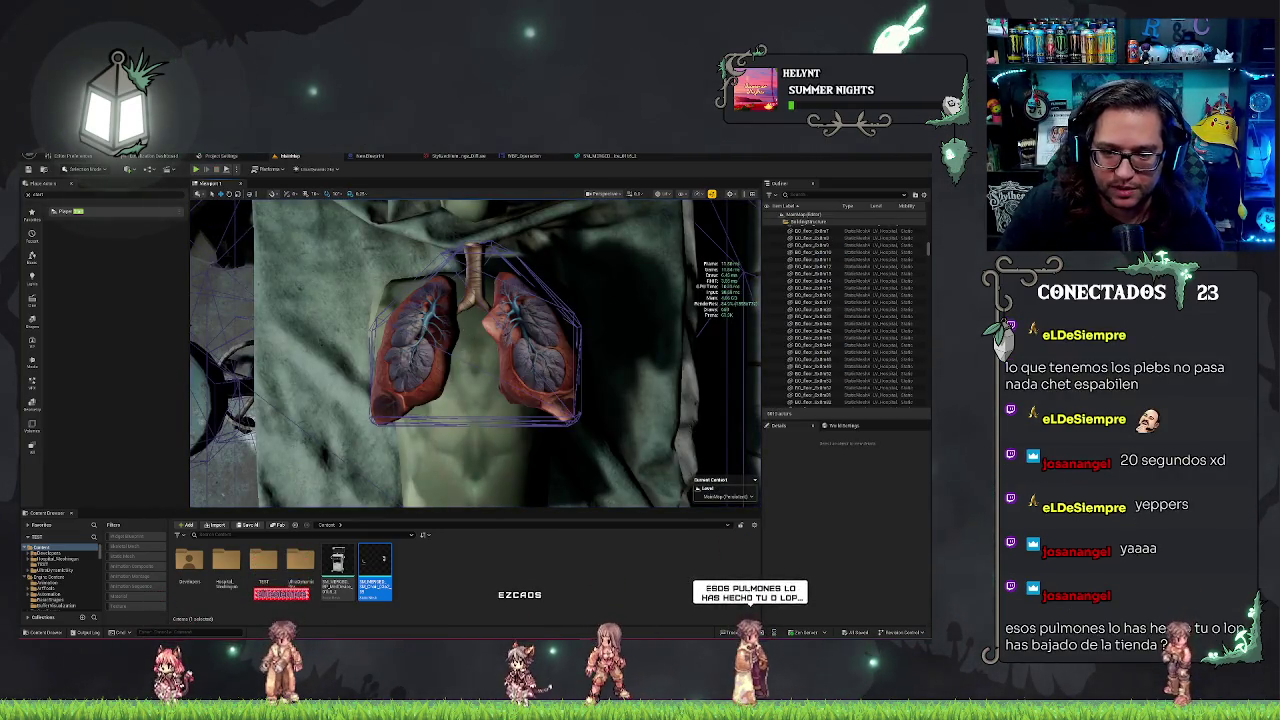
click(686, 195)
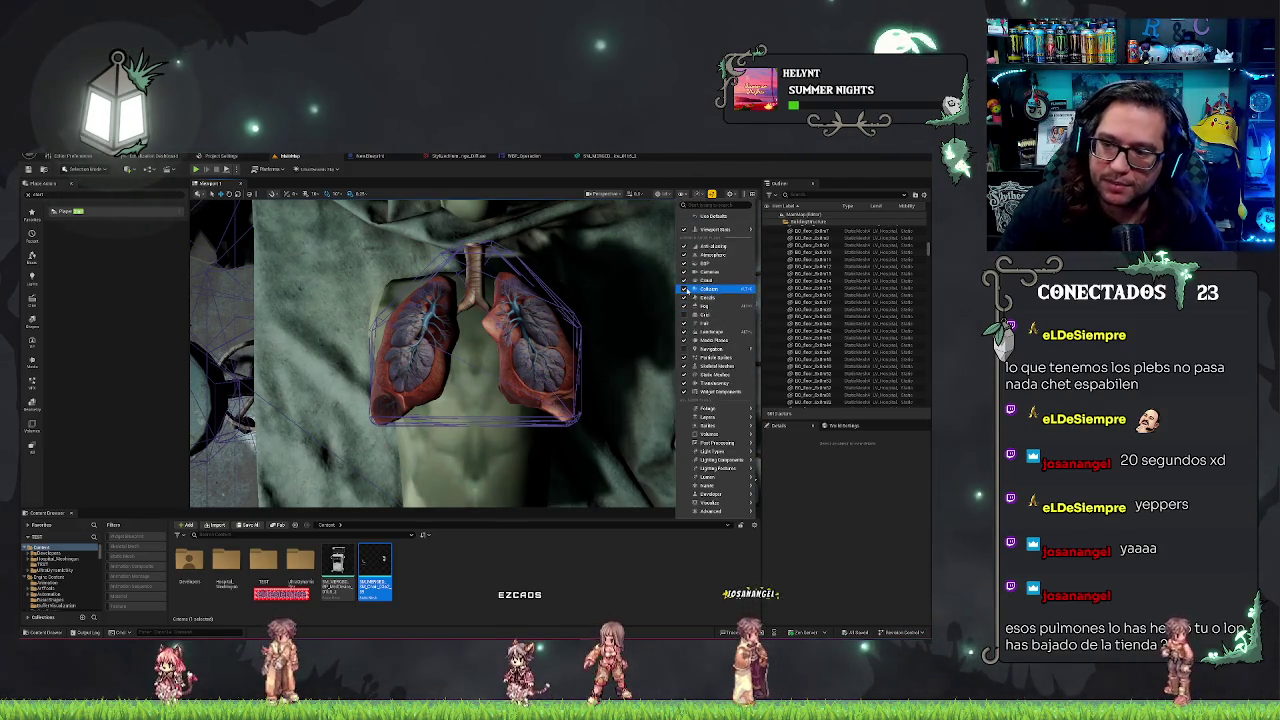
click(684, 289)
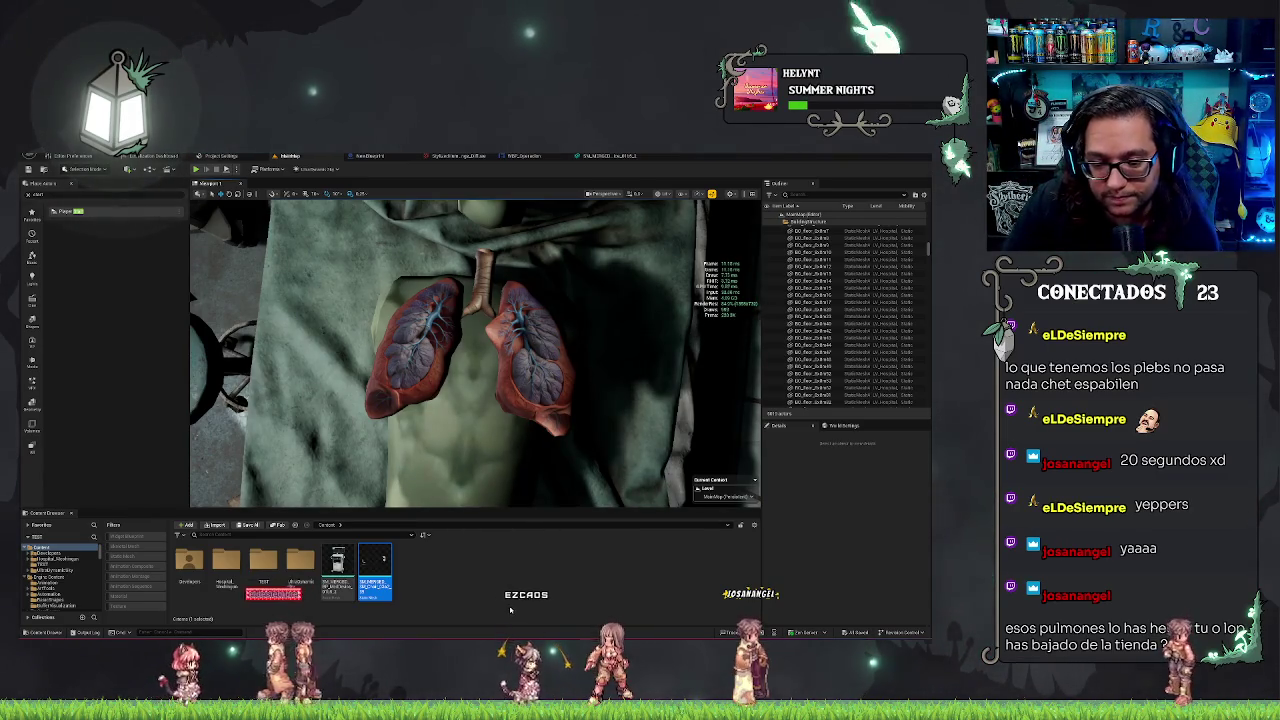
drag(488, 496, 488, 470)
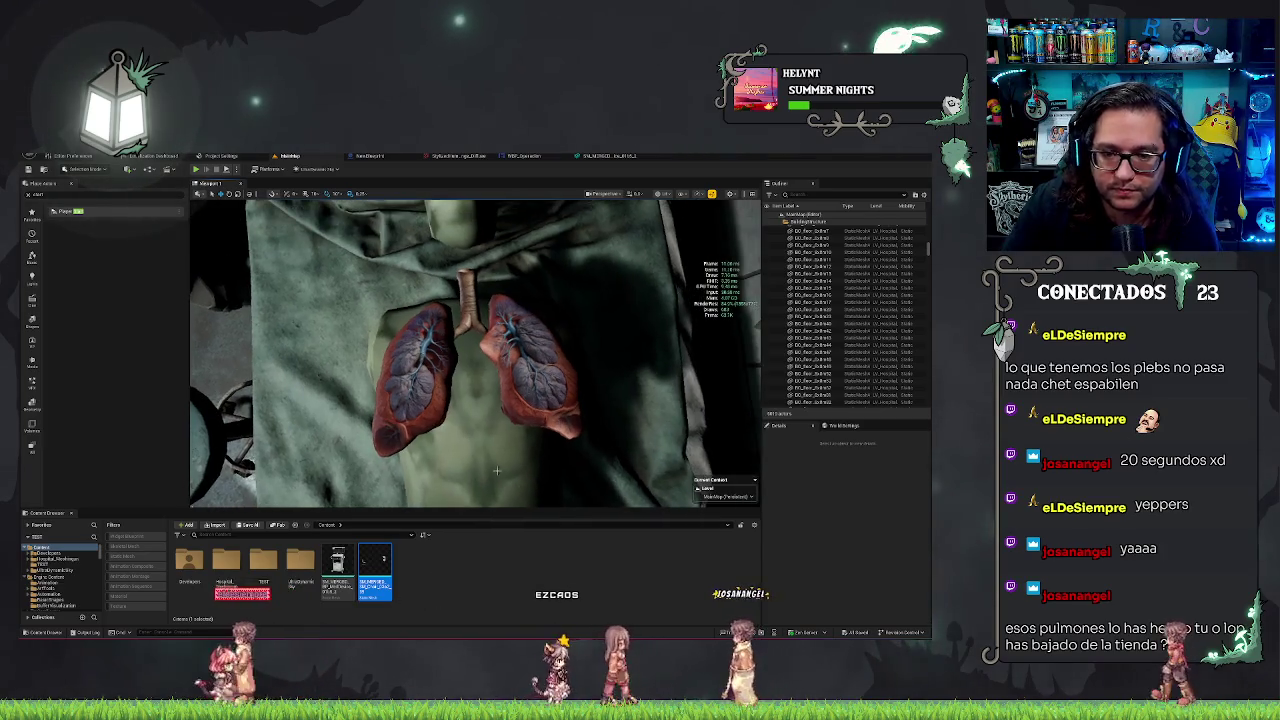
key(alt+Tab)
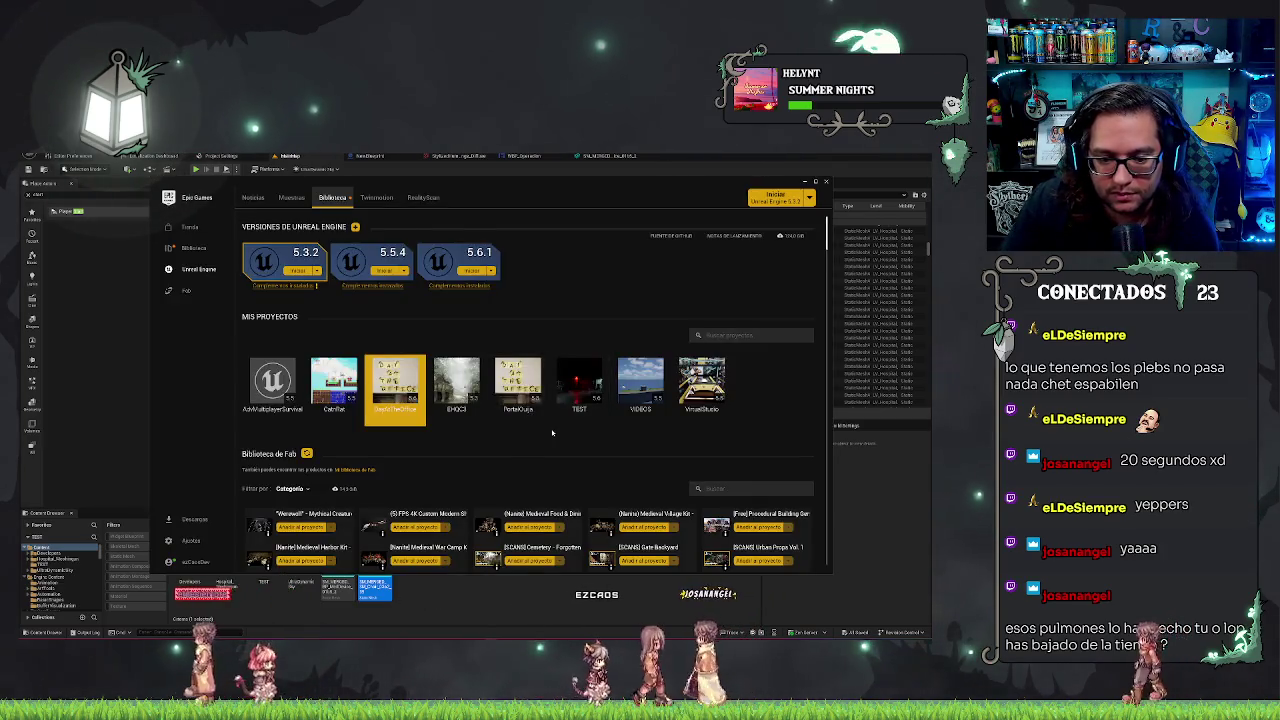
scroll(579, 435, down, 15)
scroll(579, 435, down, 20)
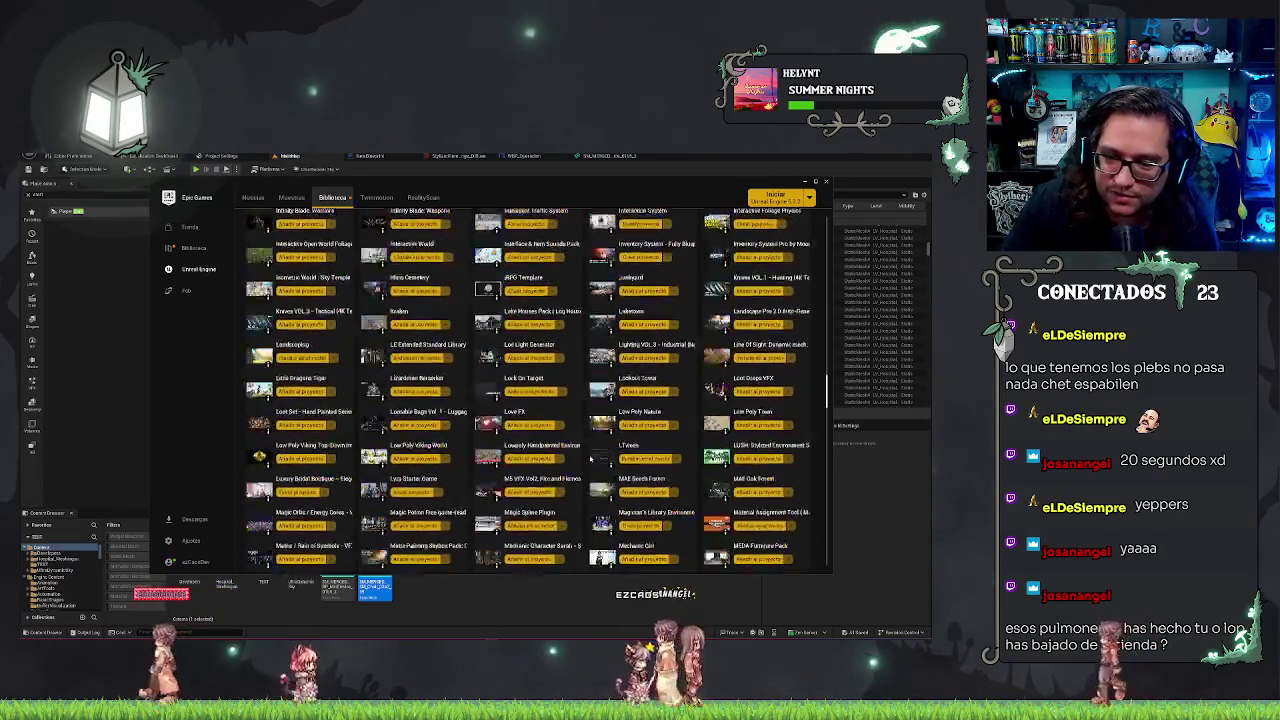
scroll(578, 447, down, 10)
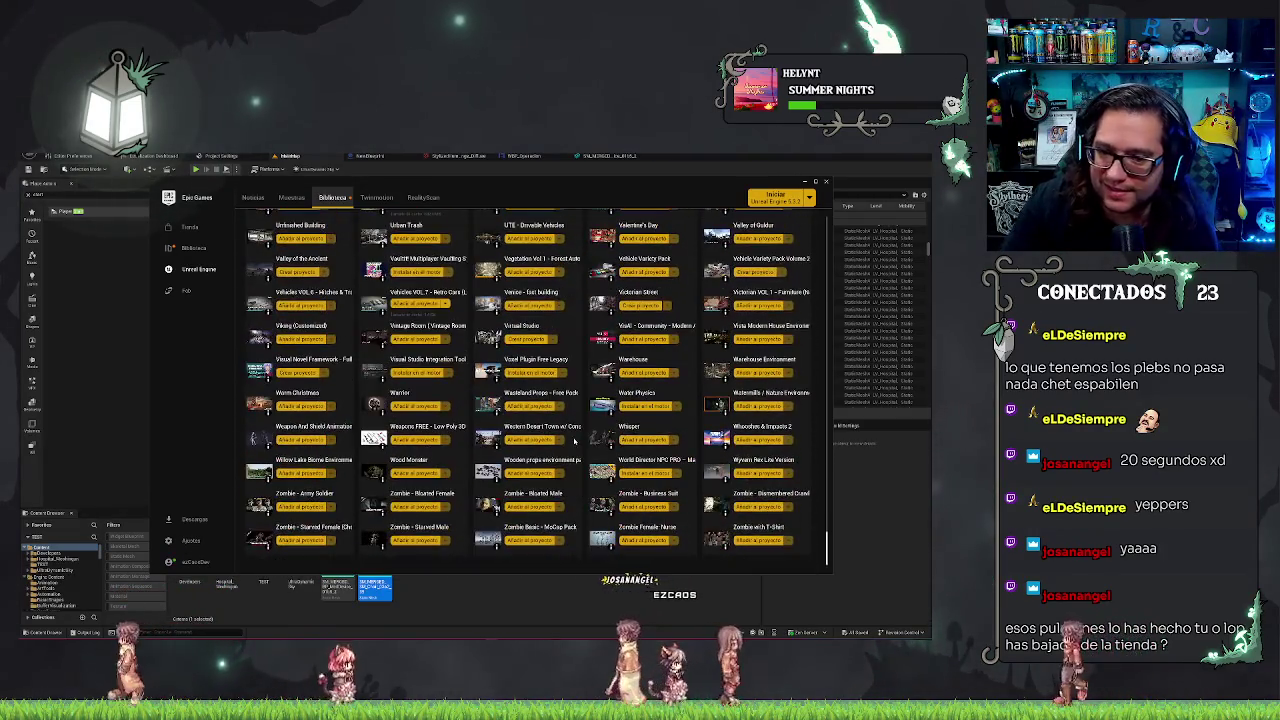
scroll(571, 449, up, 20)
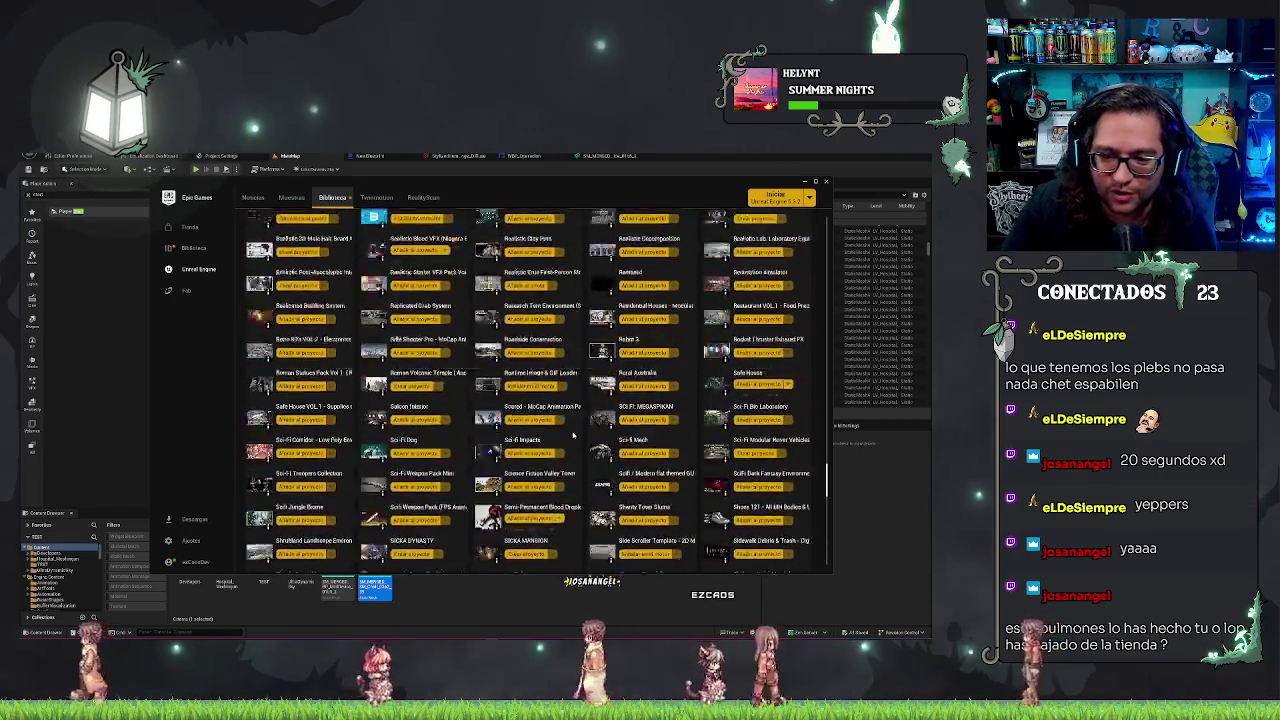
scroll(573, 434, up, 8)
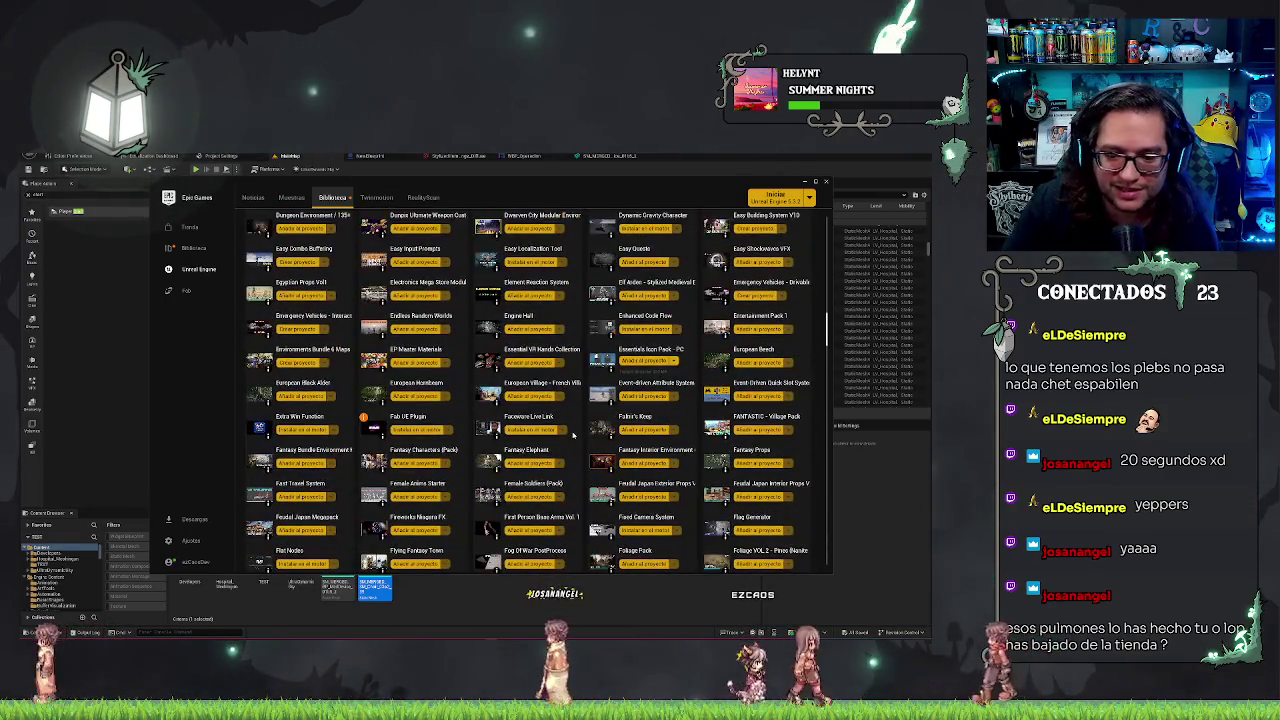
scroll(556, 458, up, 5)
scroll(556, 458, up, 5)
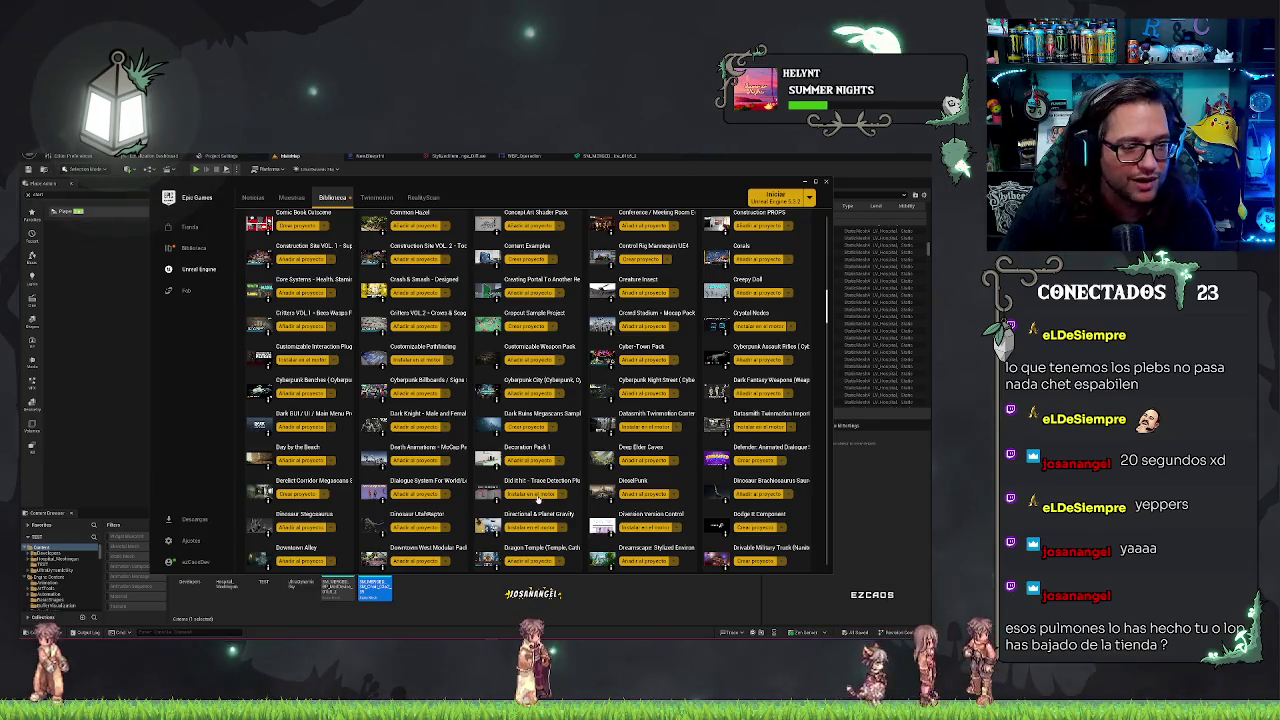
scroll(530, 490, up, 12)
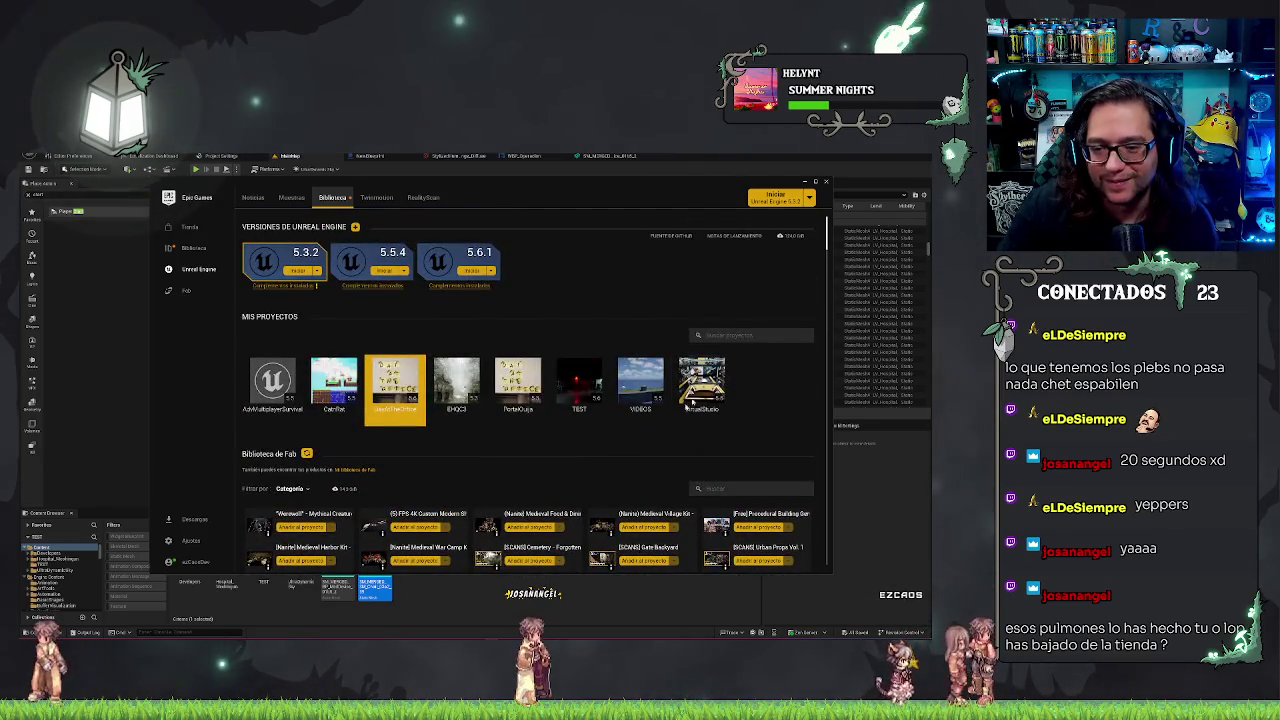
click(579, 385)
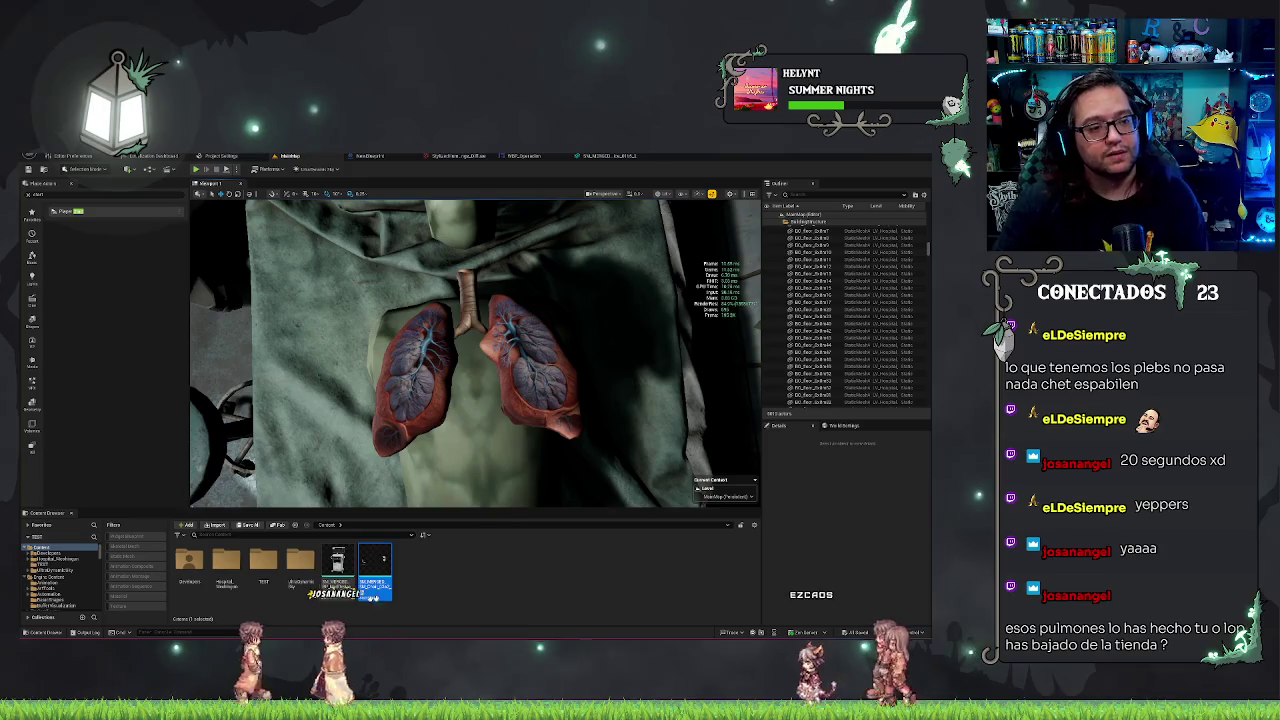
- Scroll the Content Browser and drag the selected mesh toward the lungs-on-torso viewport
mouse_move(336, 565)
scroll(450, 350, up, 3)
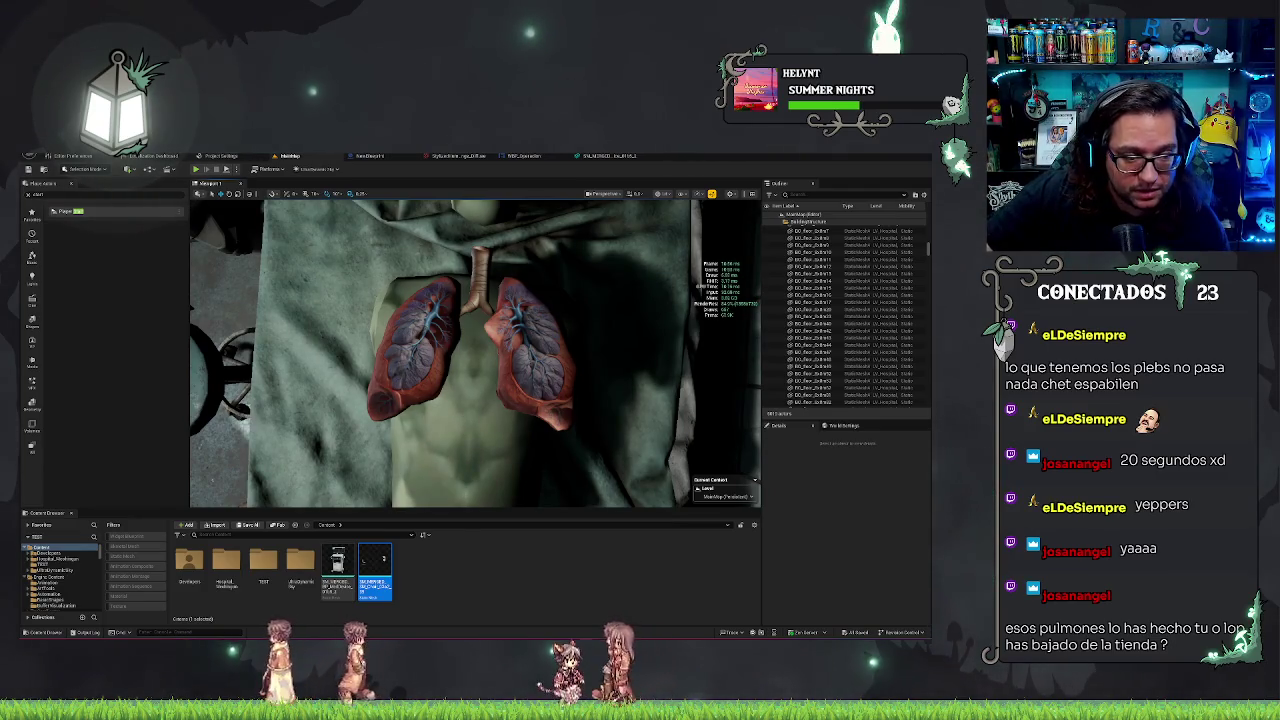
mouse_move(375, 575)
mouse_down()
mouse_move(380, 591)
mouse_move(461, 591)
mouse_up()
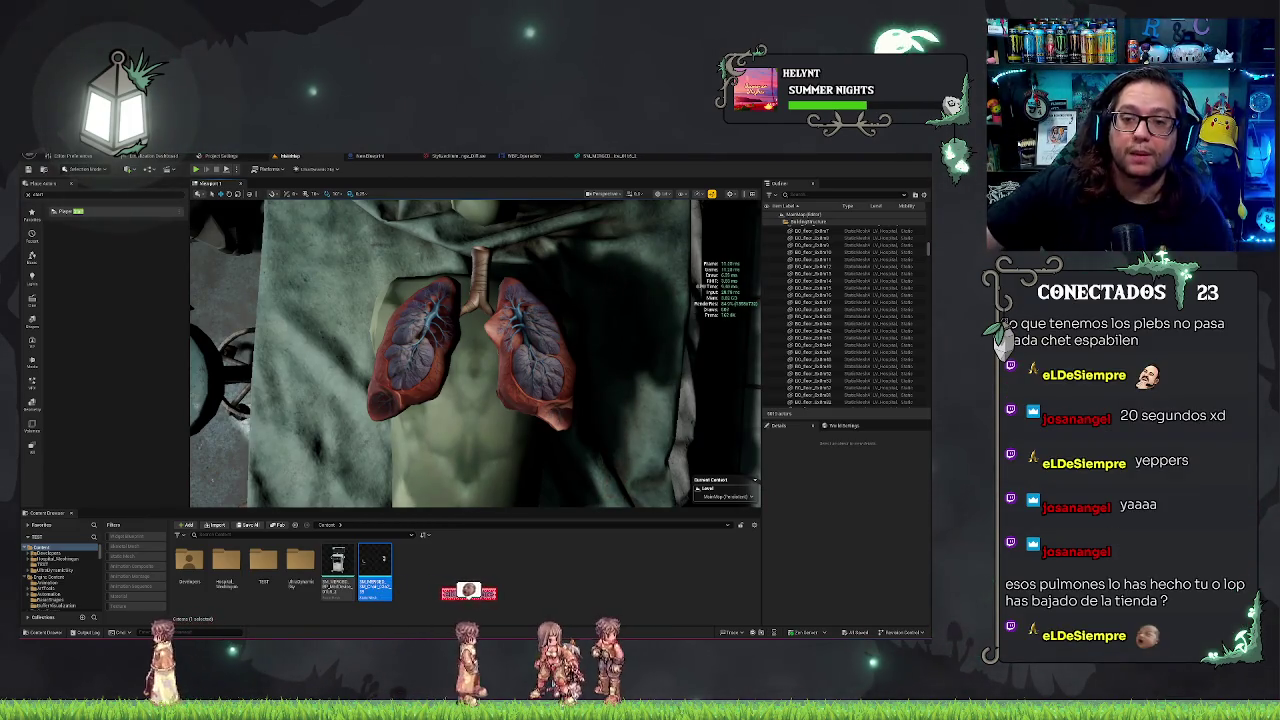